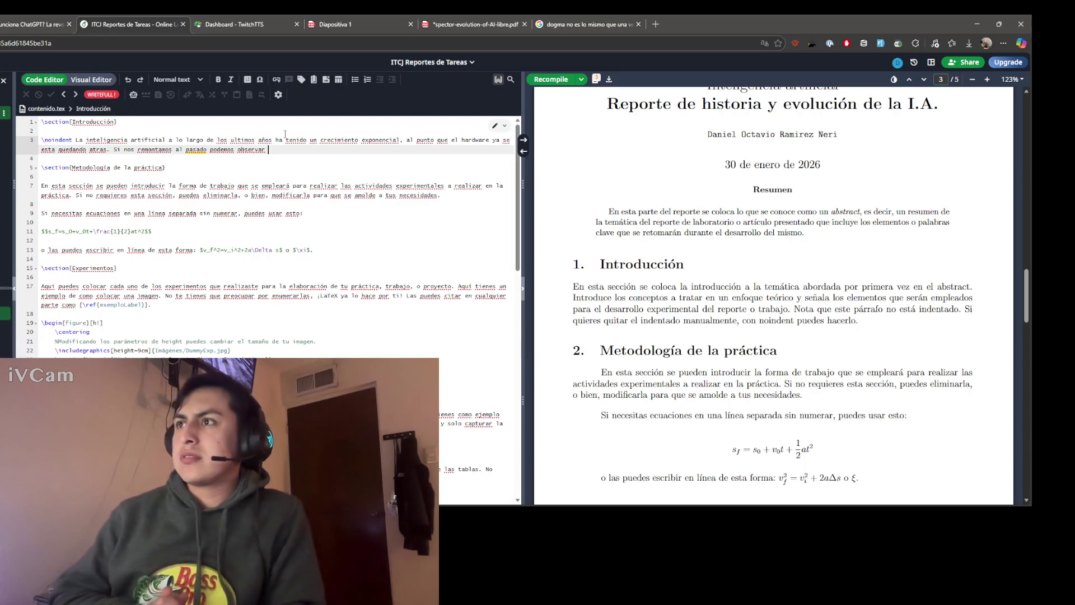
type("un crecimiento en algunas partes de")
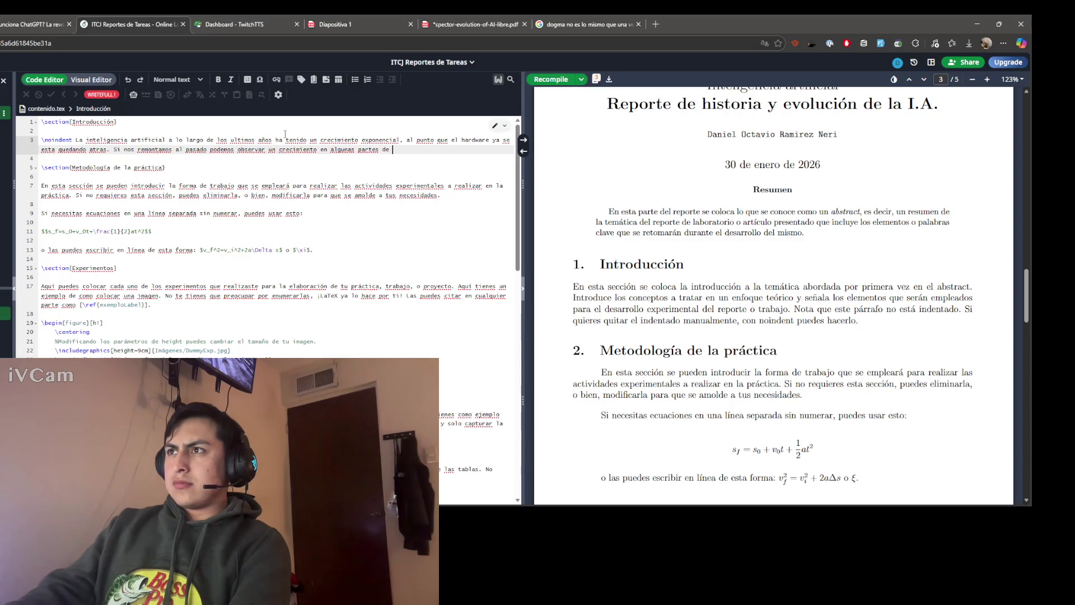
type("l")
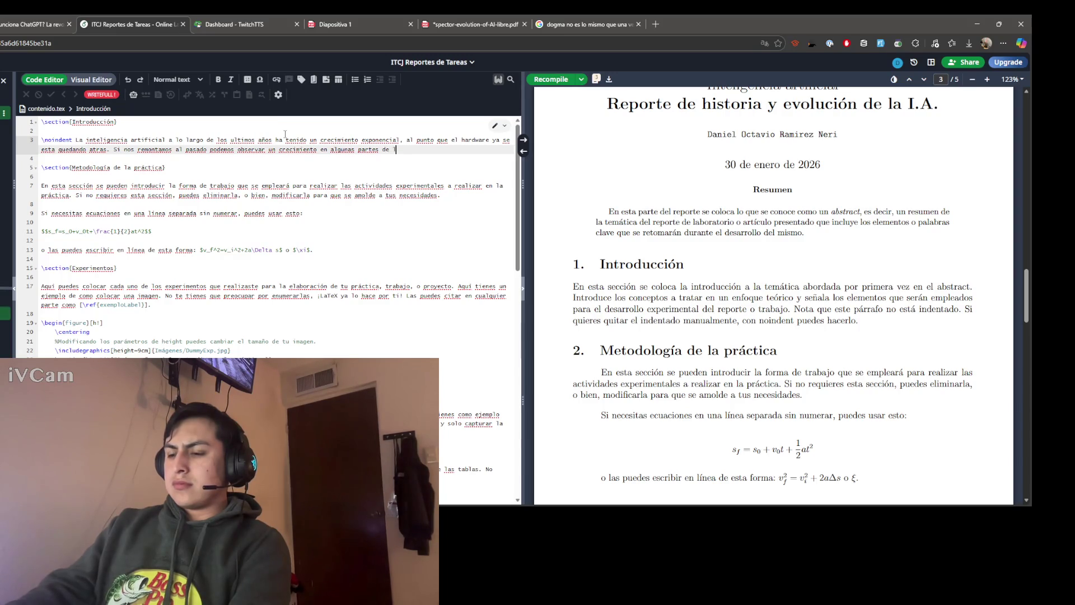
type(" ahistoria")
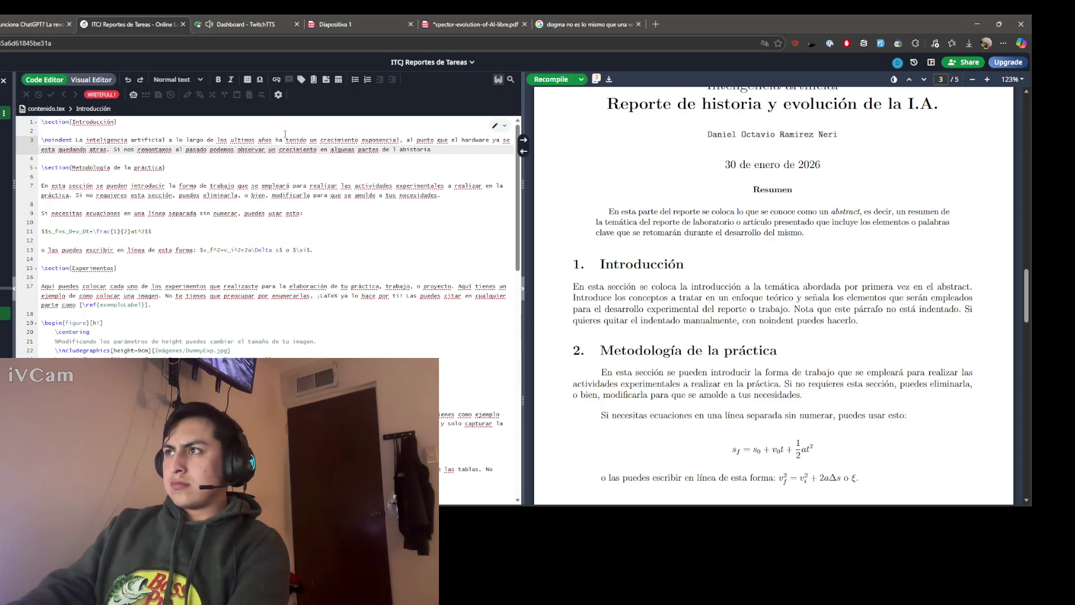
type("a")
type("stori")
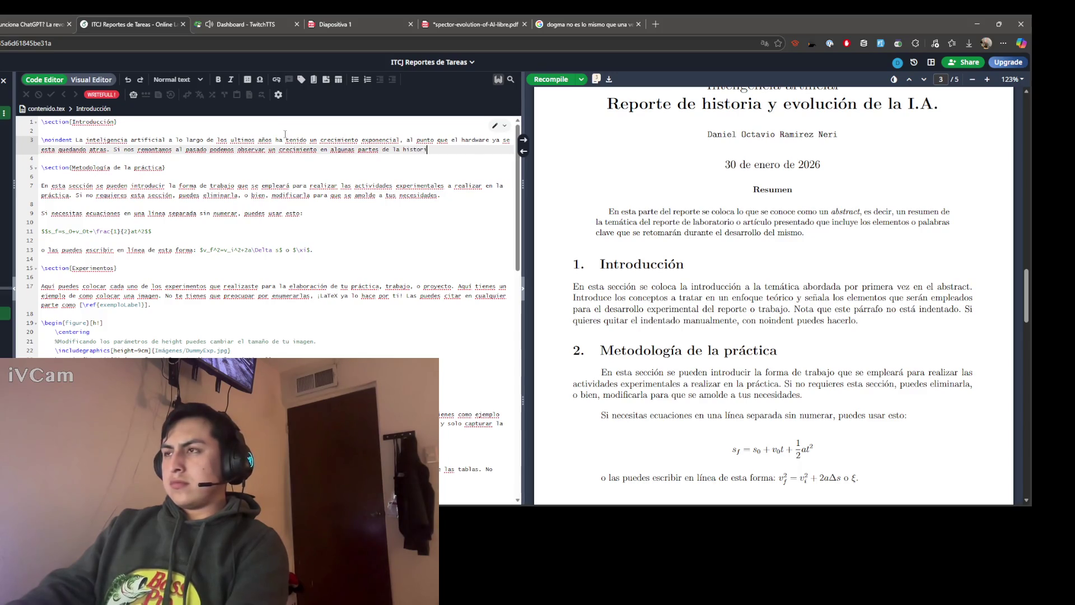
type(",")
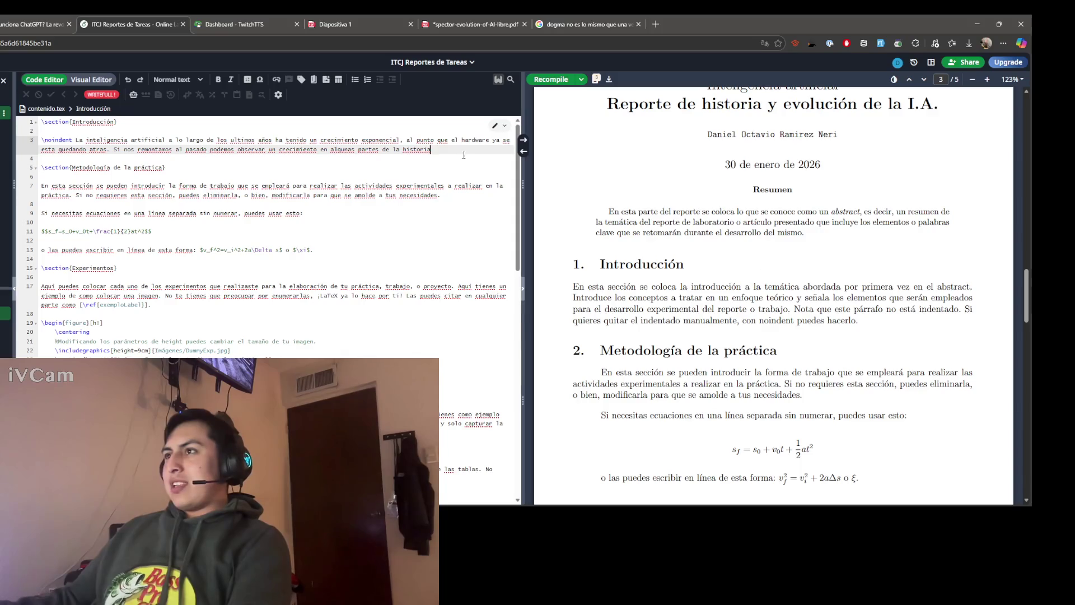
Step: Select the whole finished introduction paragraph on AI's exponential growth
left_click_drag(430, 149, 369, 150)
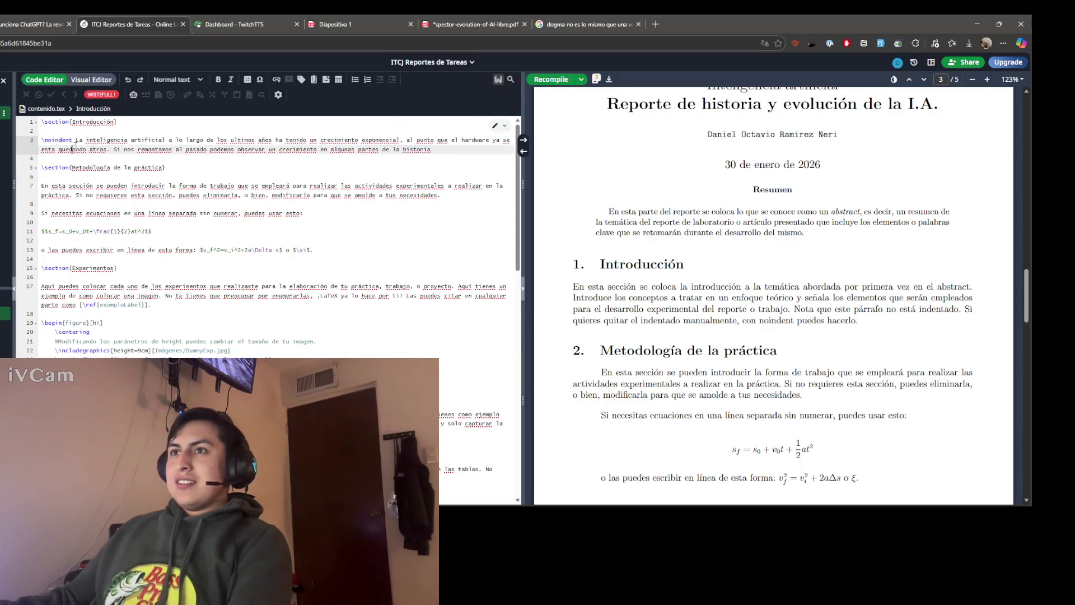
left_click_drag(75, 140, 430, 150)
key("ctrl+c")
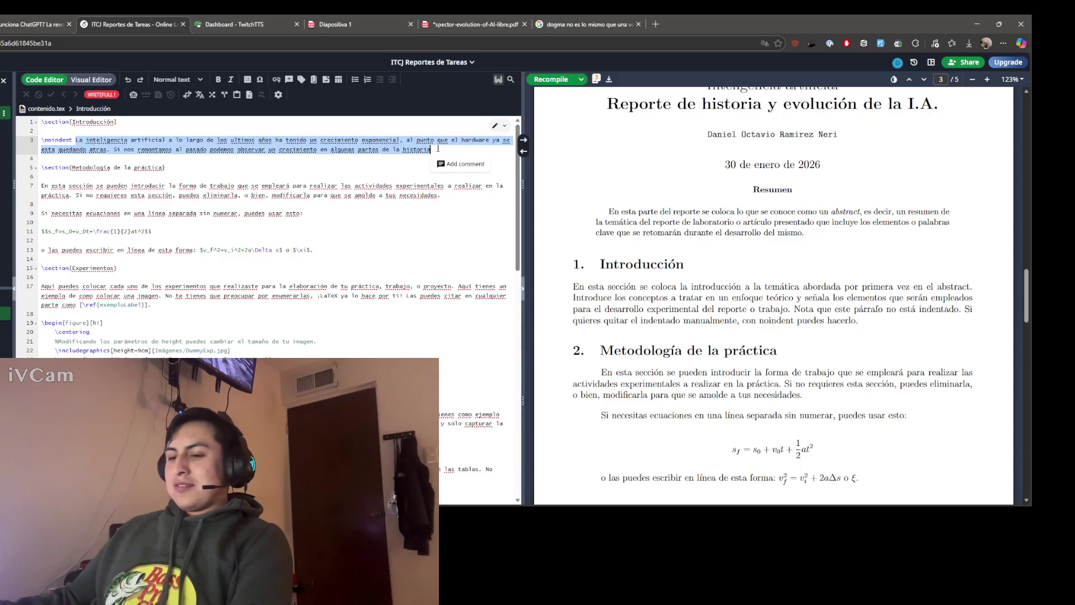
Step: In a new Gemini chat, paste the introduction paragraph and ask for an improved version
key("ctrl+shift+Tab")
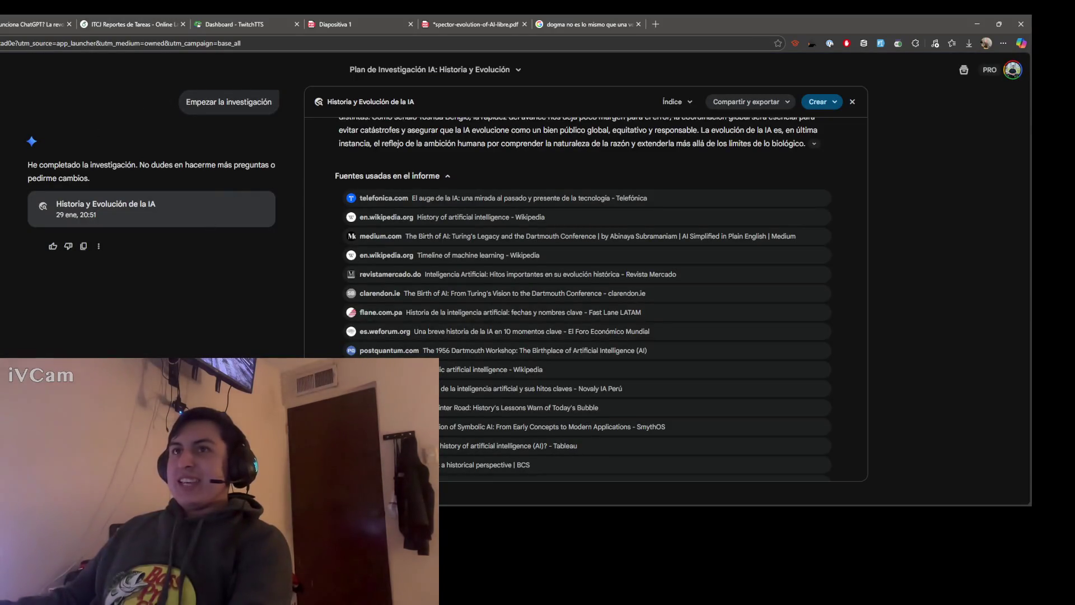
key("ctrl+shift+o")
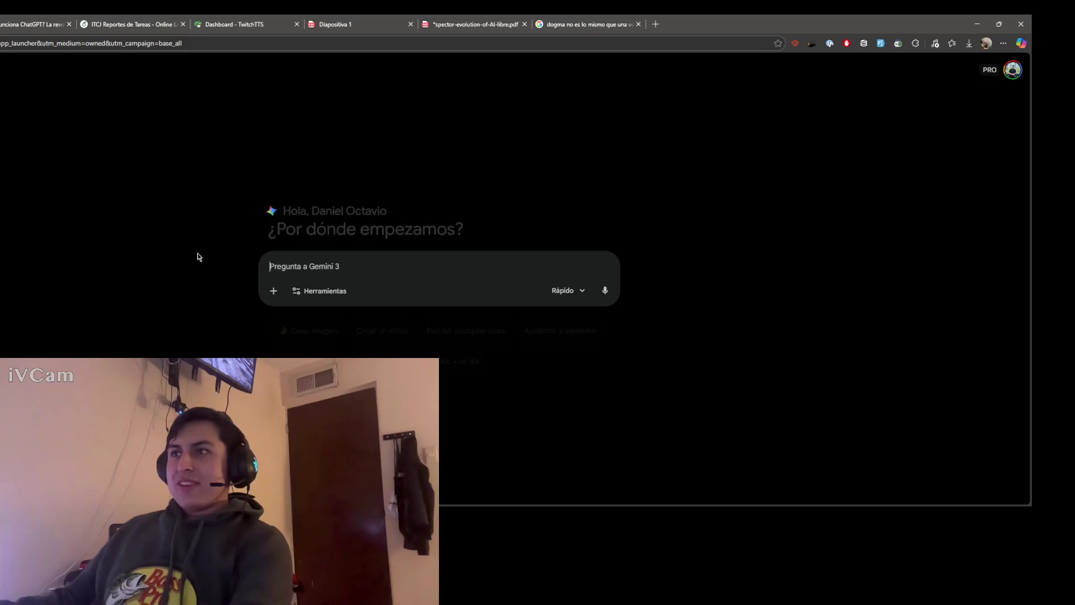
key("ctrl+v")
key("shift+Return")
key("shift+Return")
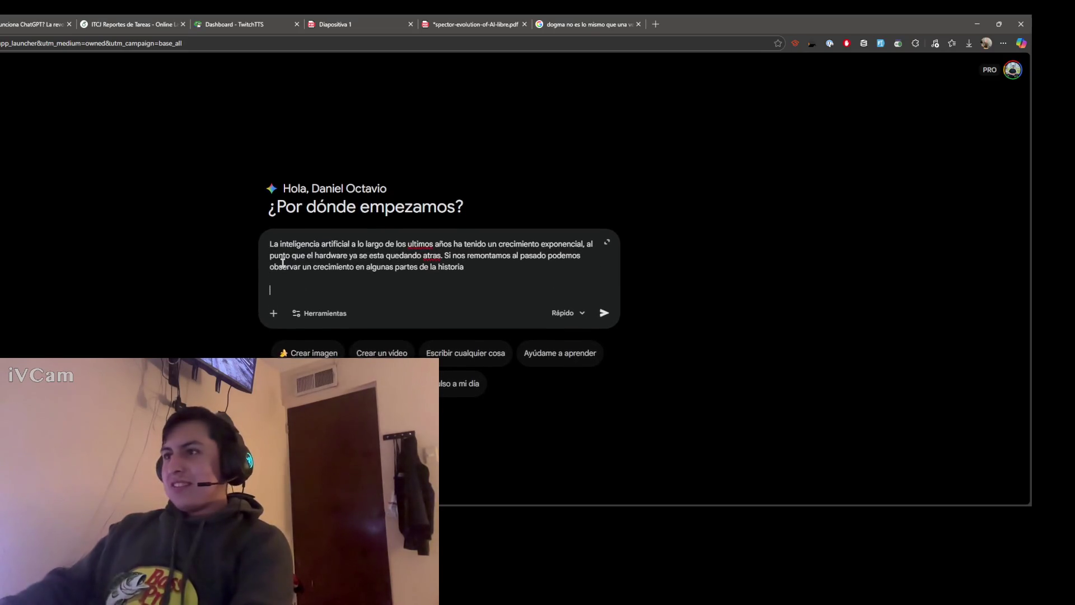
type("Mejora esta intr")
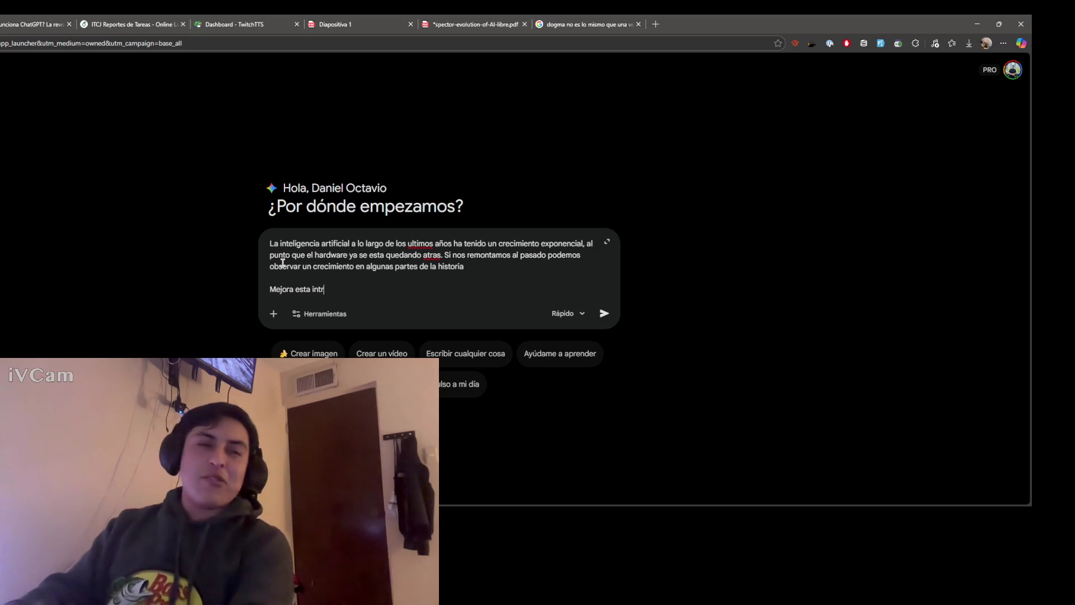
type("oduccion para mi inve")
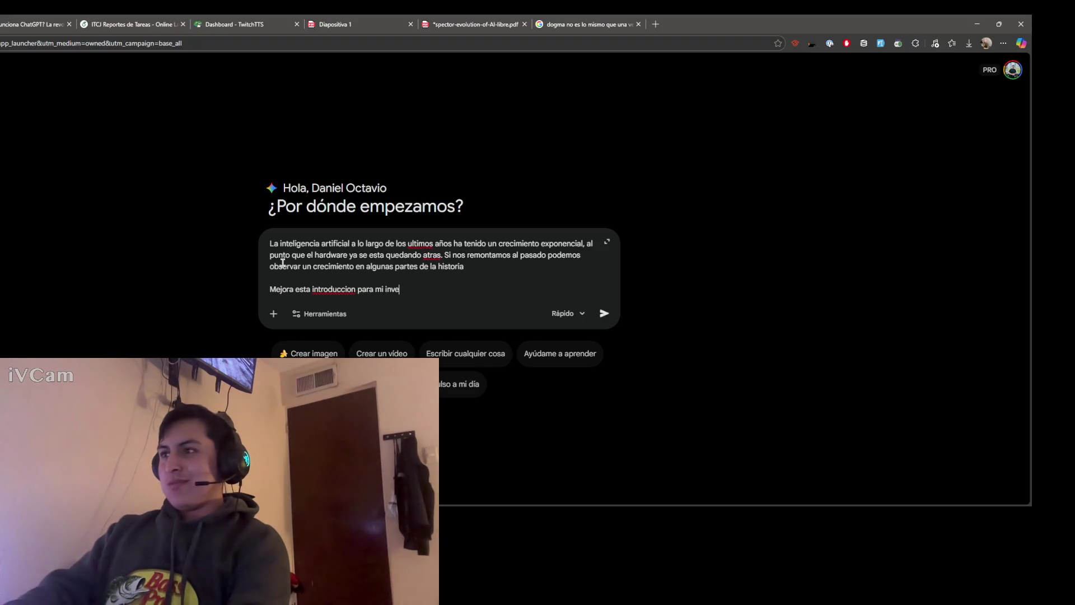
type("stigacion sobre la evolucion sobre la IA")
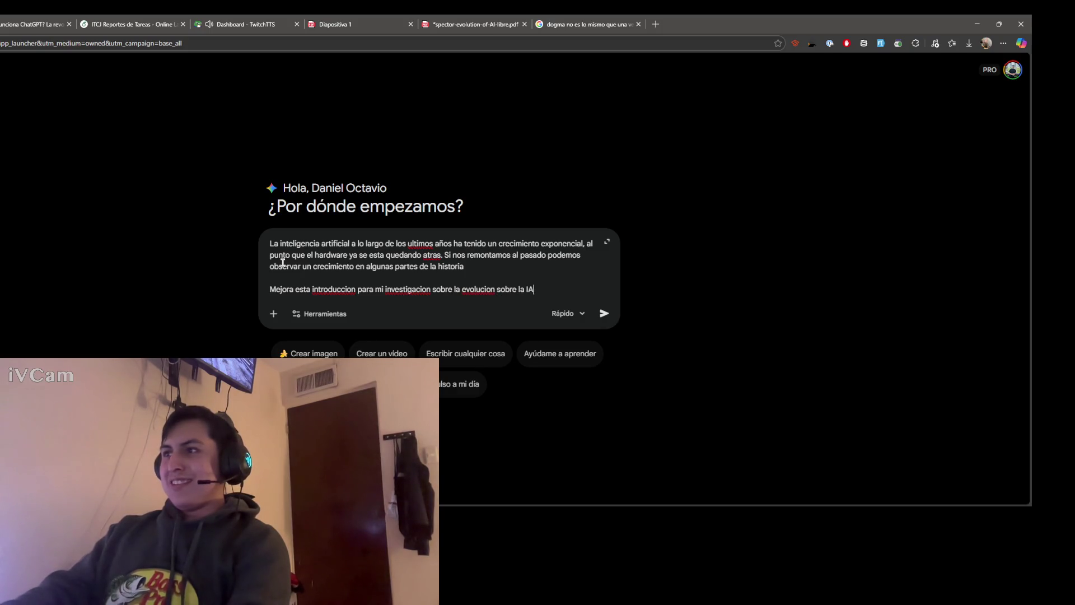
key("Return")
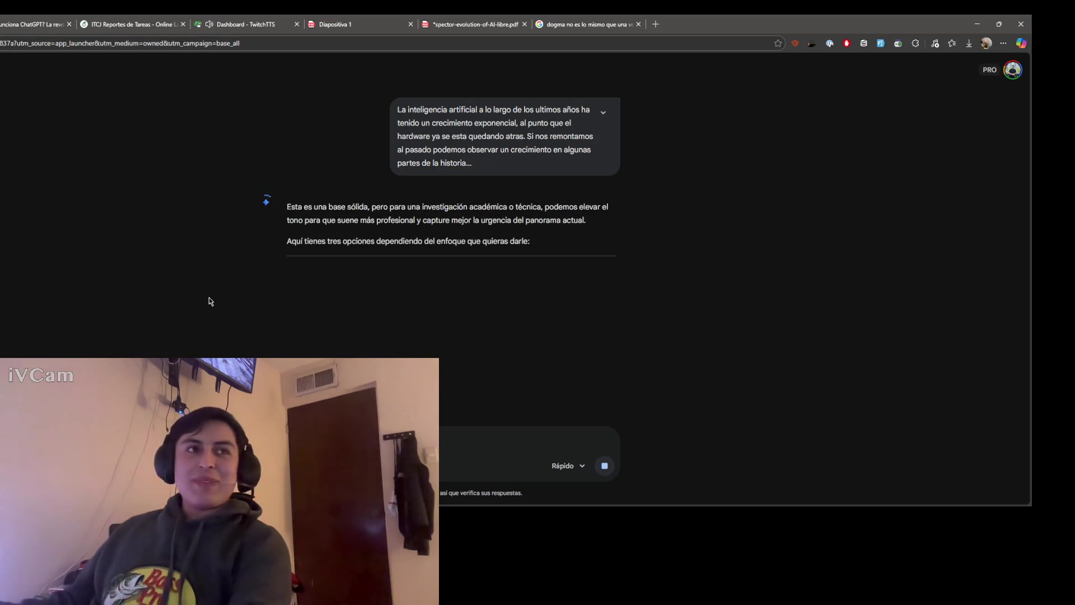
scroll(227, 276, "down", 2)
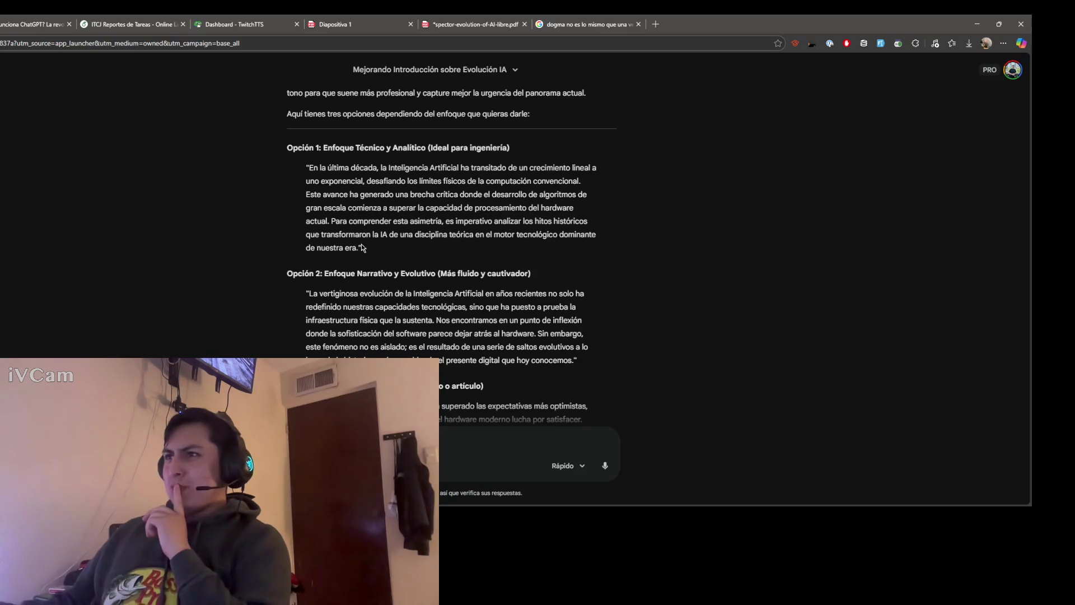
left_click_drag(362, 249, 310, 168)
left_click(310, 168)
scroll(330, 185, "down", 2)
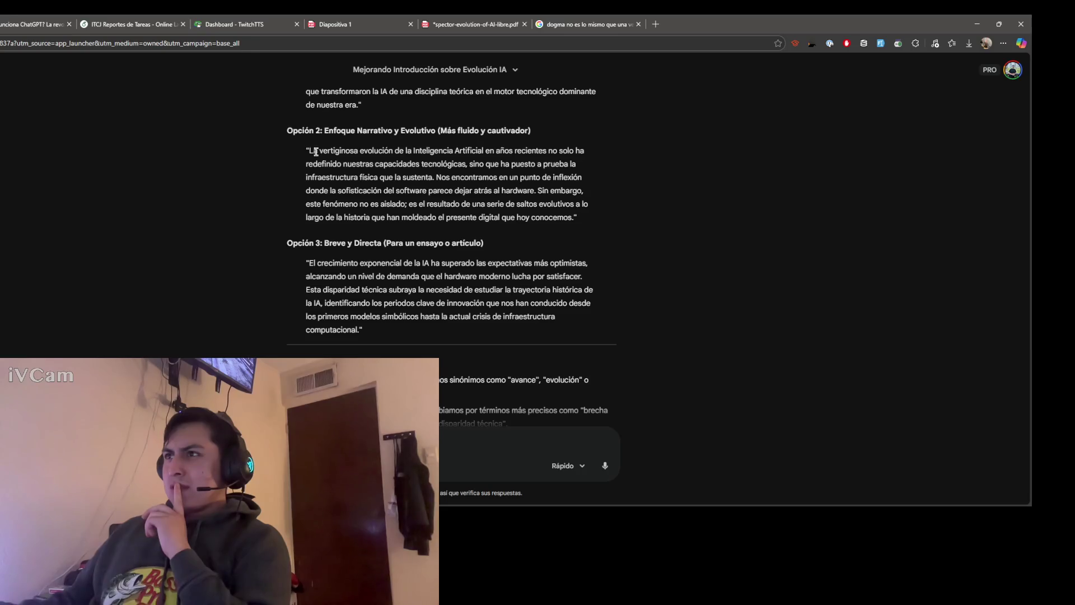
left_click_drag(310, 153, 363, 151)
left_click(356, 151)
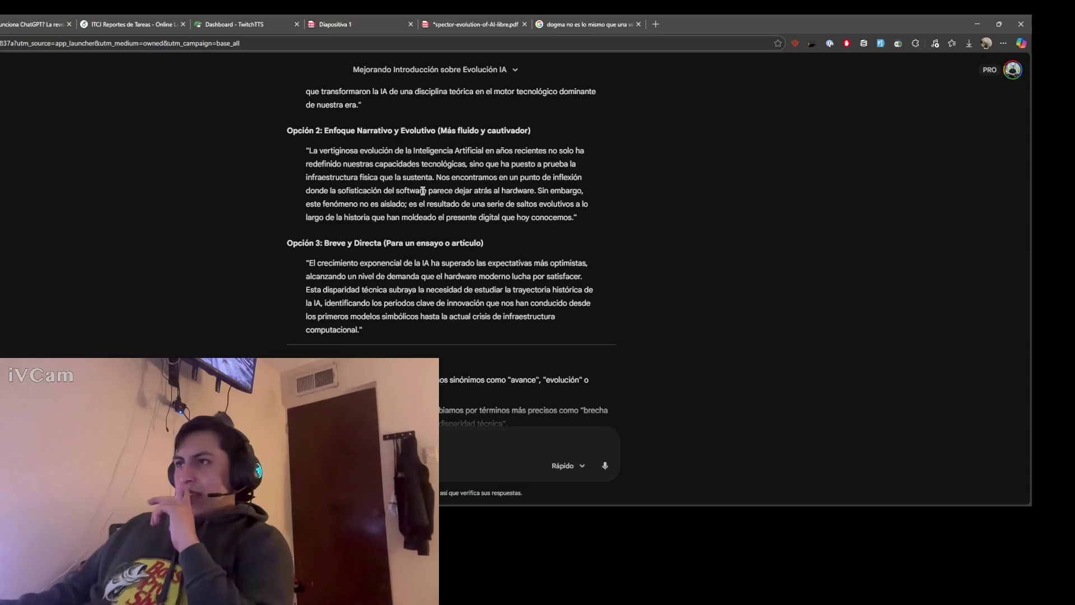
left_click_drag(309, 151, 372, 164)
left_click(201, 185)
scroll(216, 205, "up", 1)
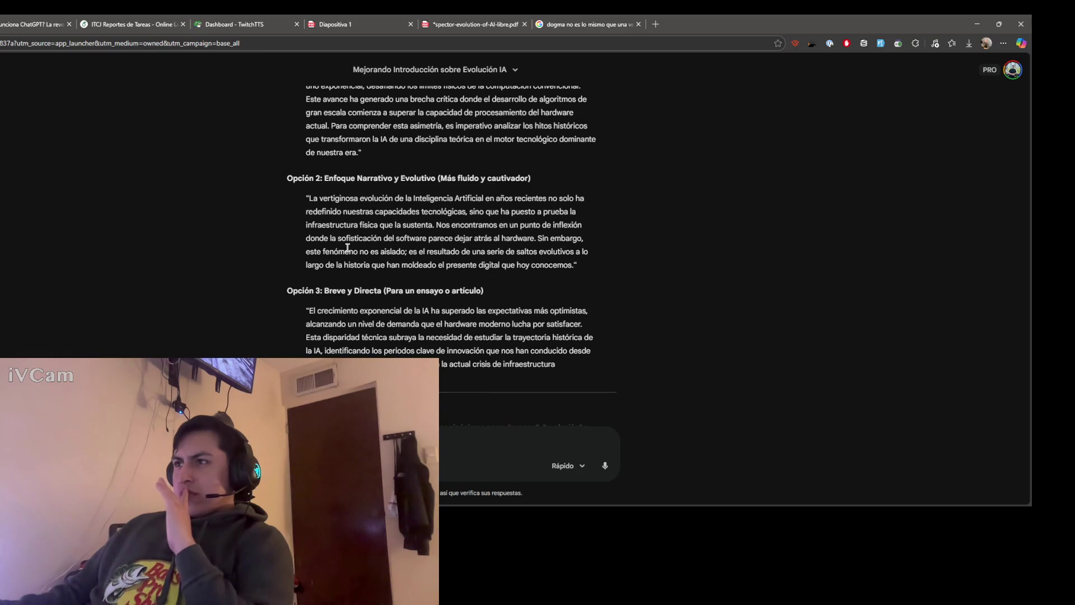
scroll(473, 252, "down", 2)
scroll(404, 236, "down", 1)
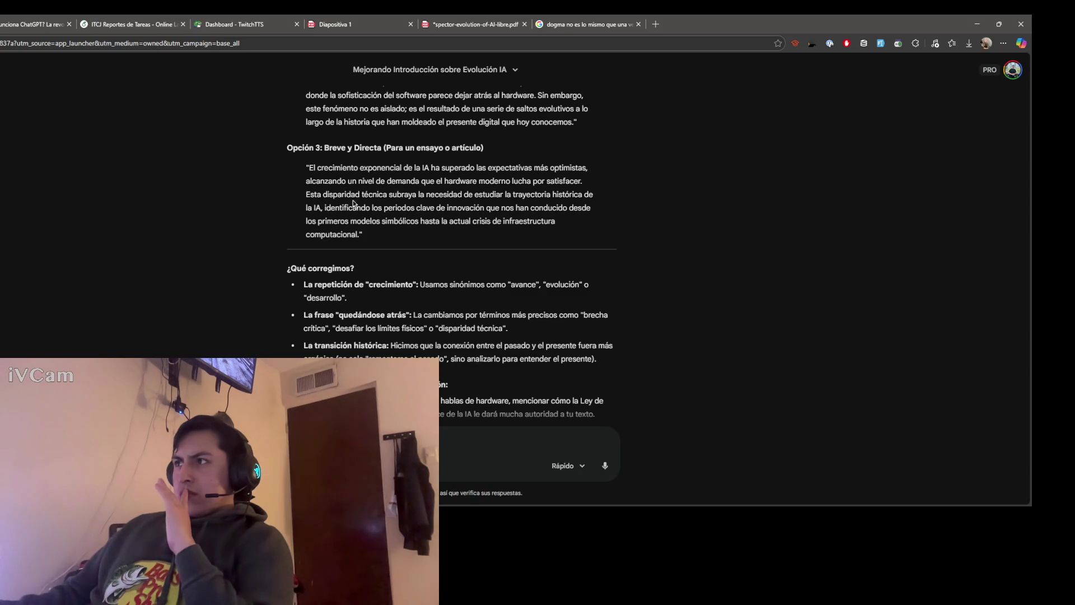
scroll(315, 279, "up", 4)
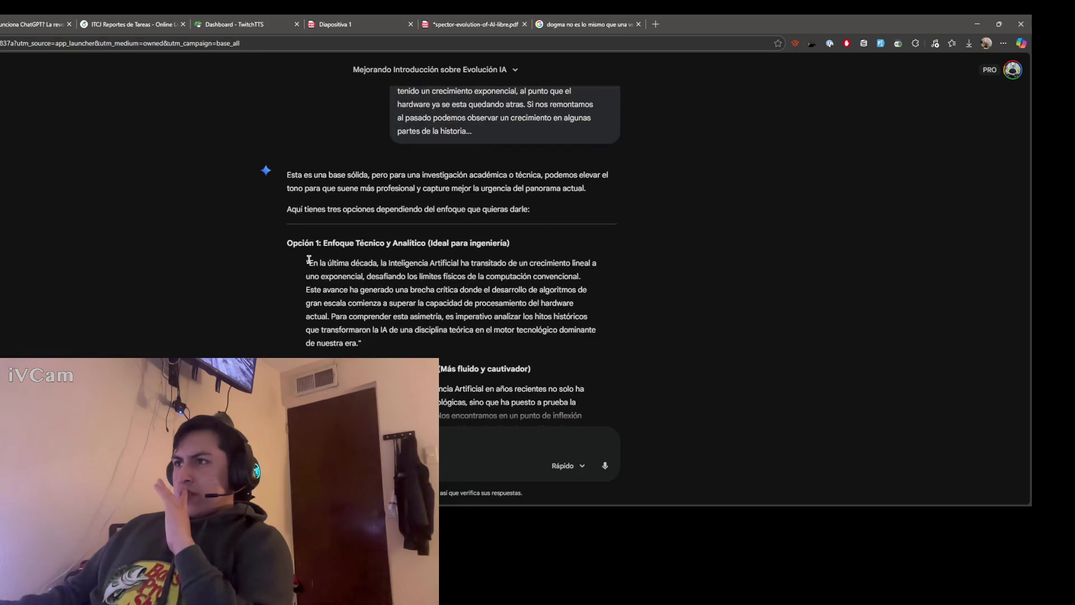
Step: Copy Gemini's Opción 1 paragraph and return to the Overleaf report source
mouse_move(308, 260)
left_mouse_down()
mouse_move(359, 343)
mouse_move(309, 262)
left_mouse_up()
left_click(358, 347)
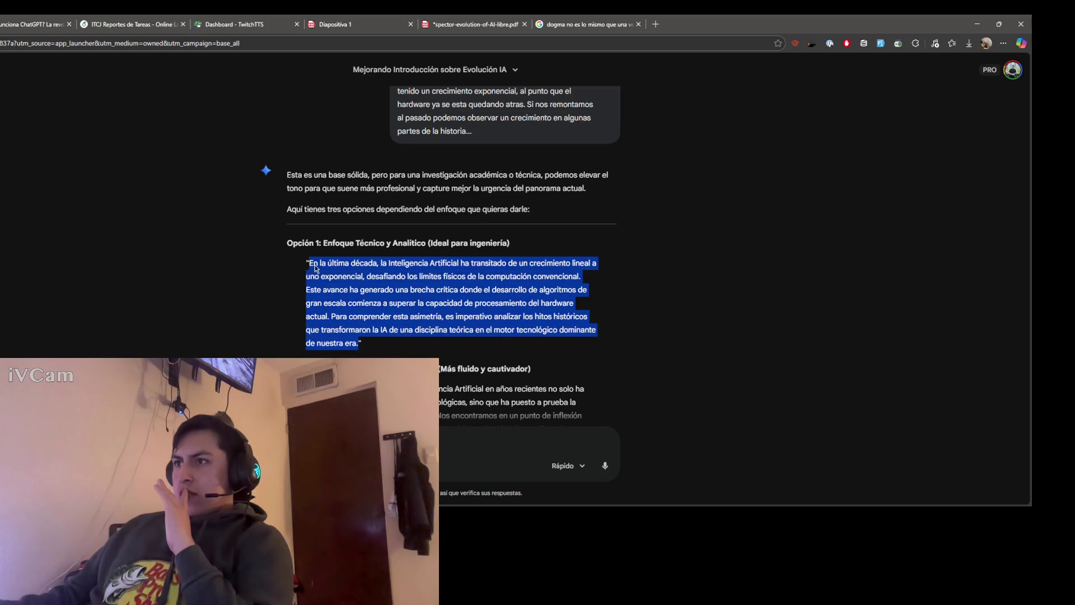
left_click(177, 55)
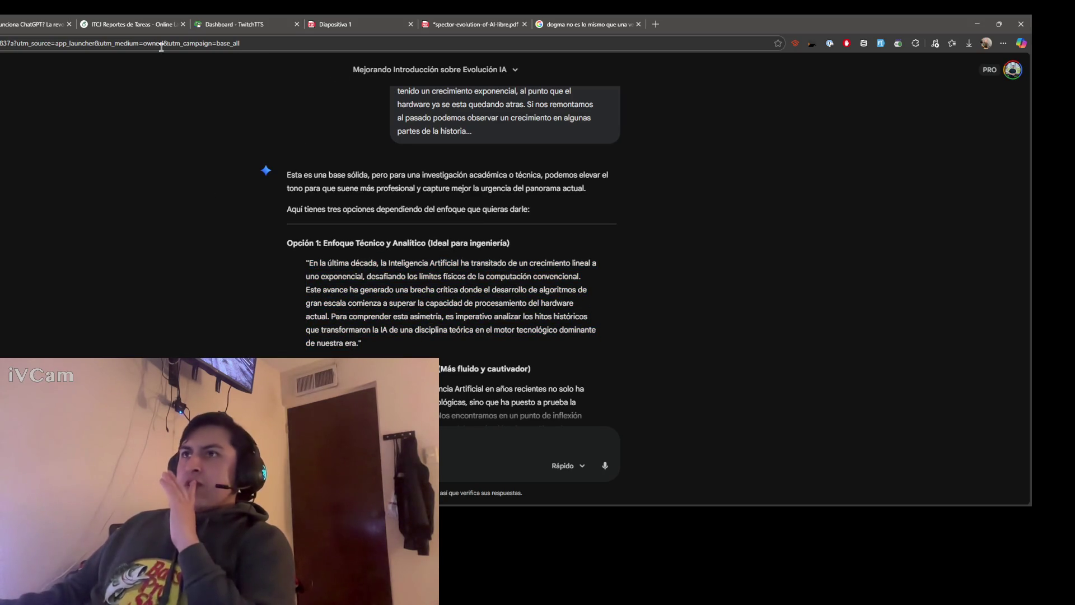
left_click(118, 25)
left_click(252, 167)
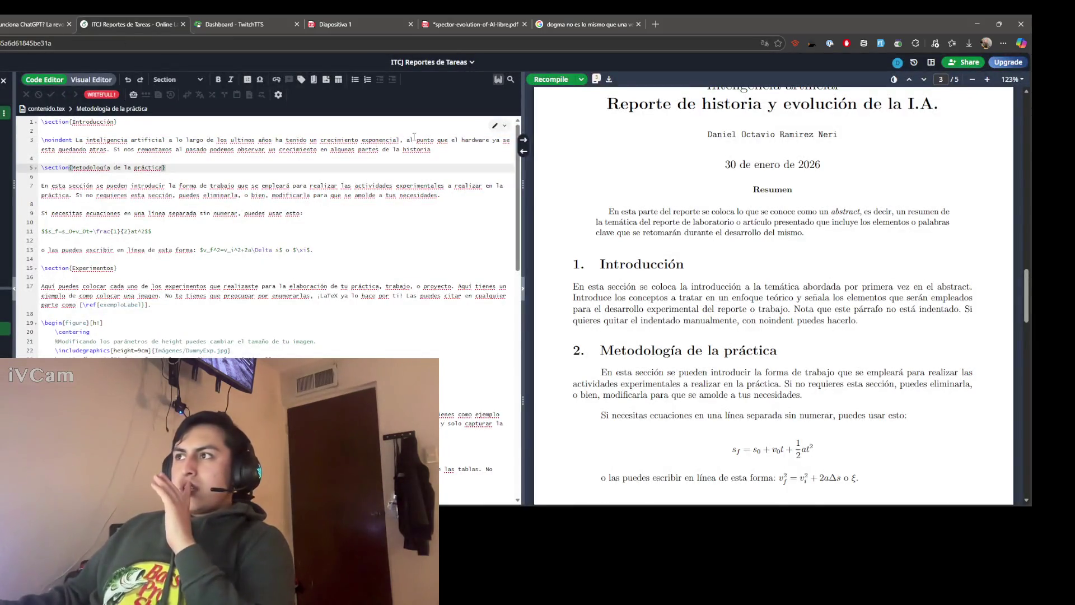
Step: Widen the PDF preview and paste the new paragraph over the original Introducción paragraph
left_click_drag(431, 150, 81, 141)
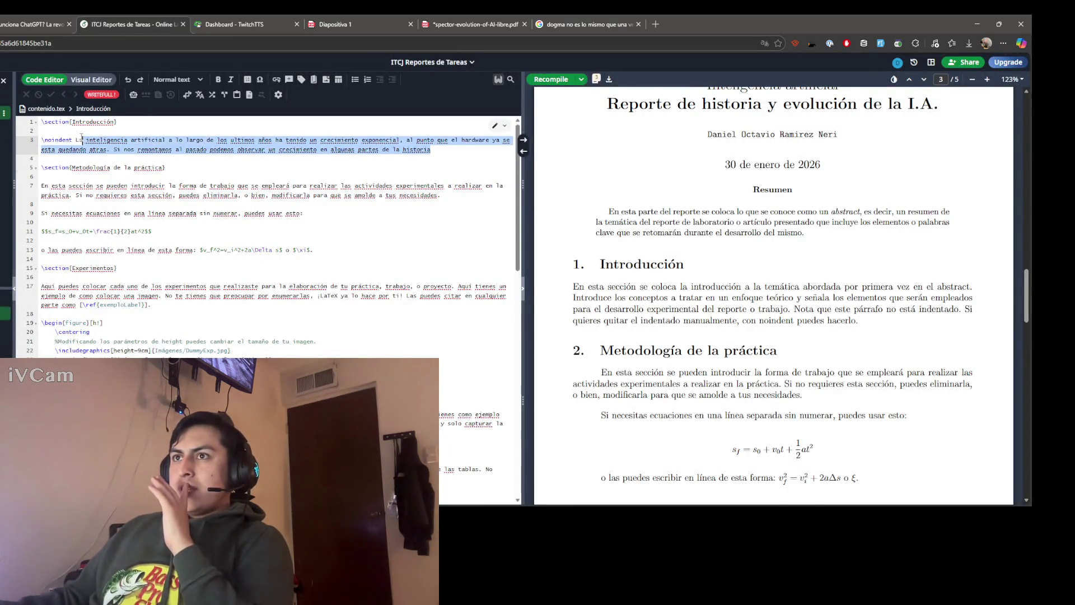
left_click_drag(523, 289, 432, 289)
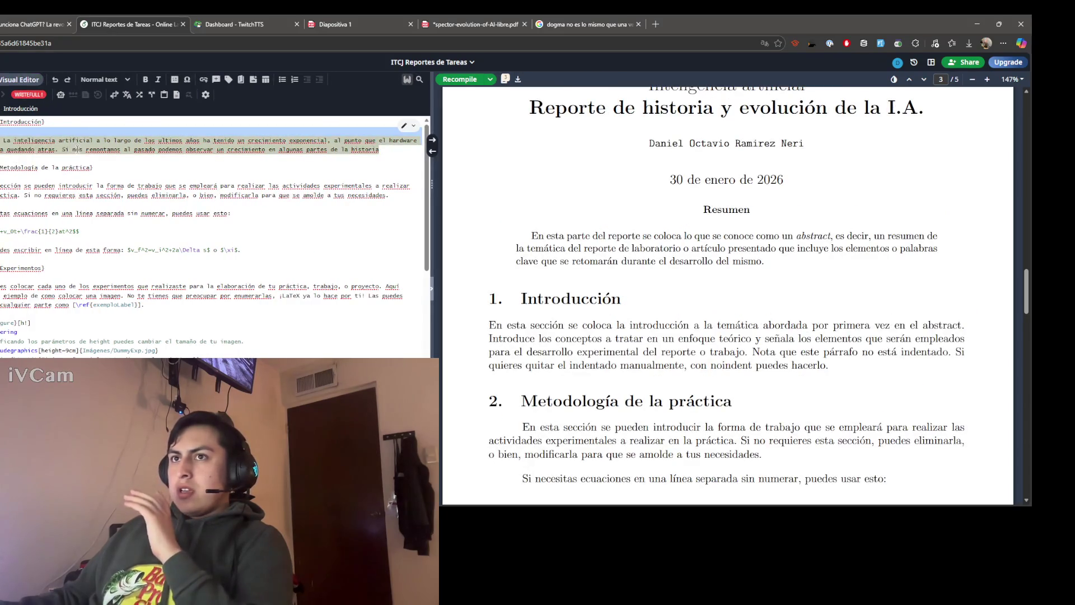
left_click(3, 140)
left_click_drag(3, 140, 385, 150)
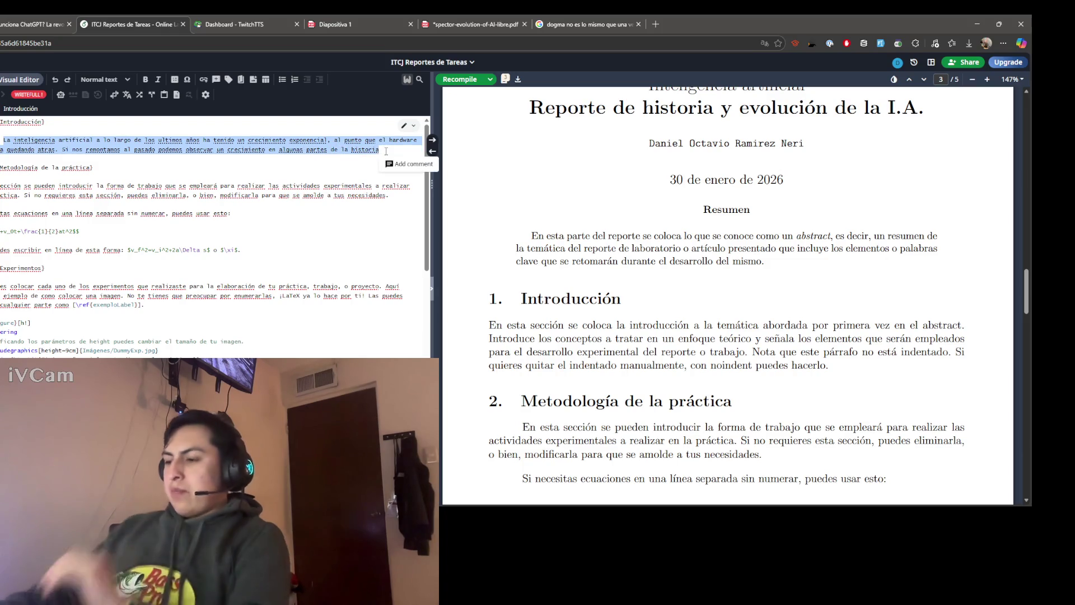
key("ctrl+v")
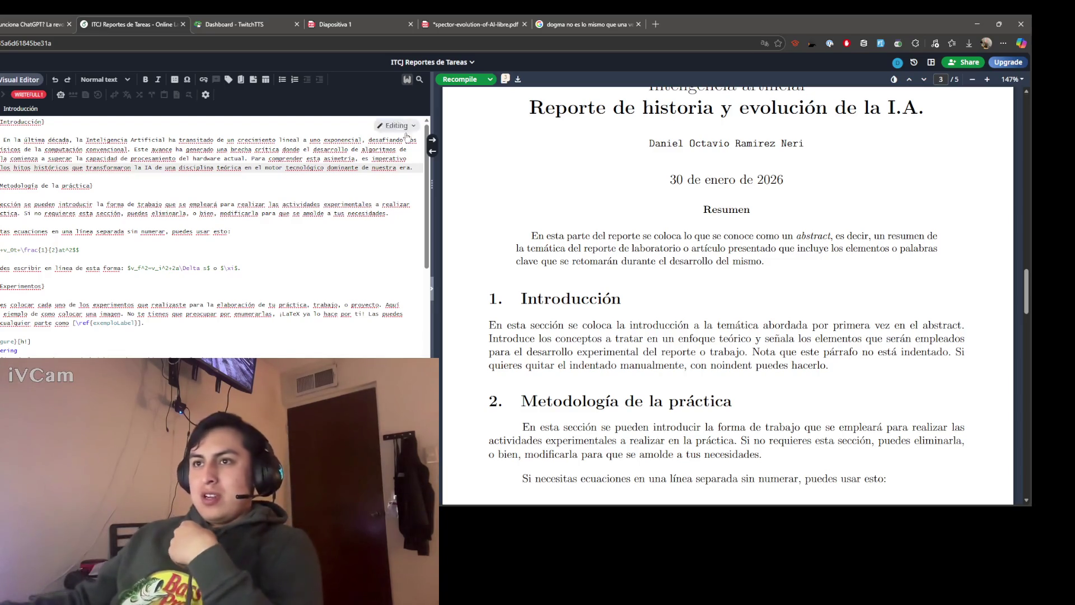
left_click(238, 234)
left_click(314, 167)
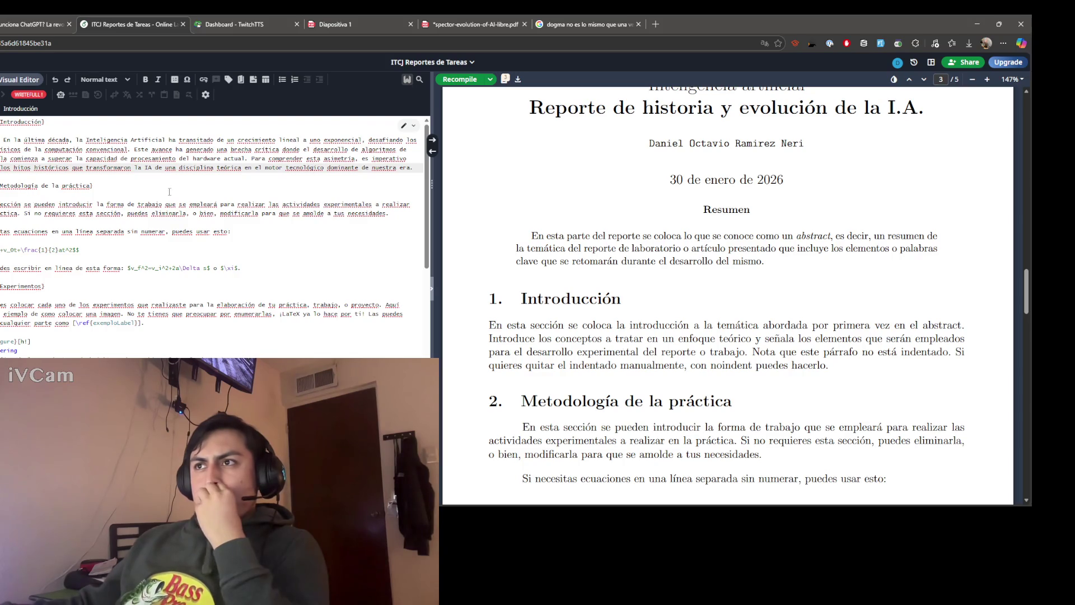
left_click(209, 187)
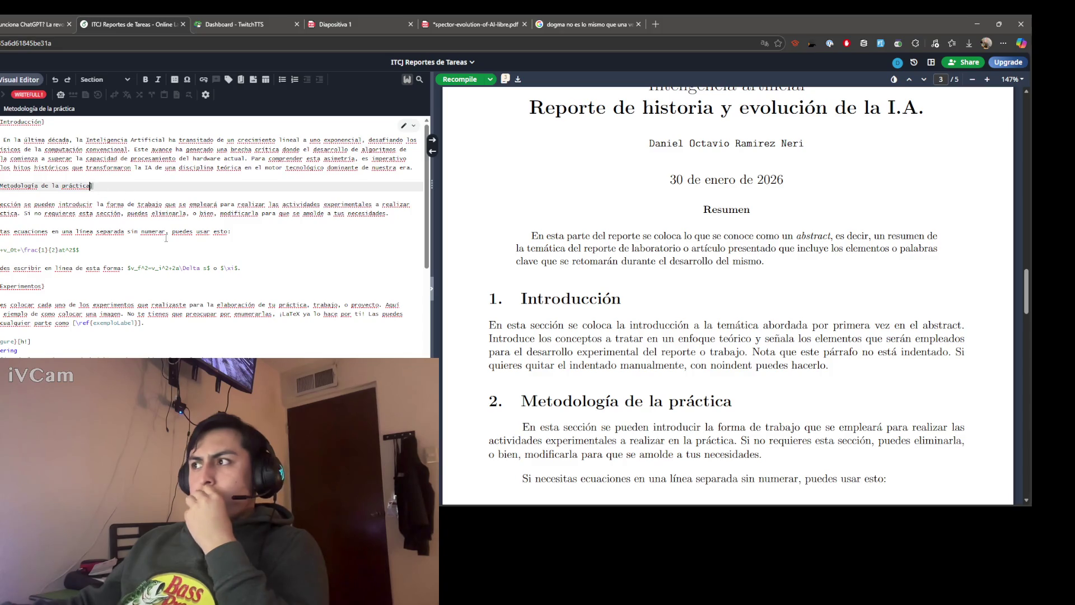
scroll(556, 286, "down", 3)
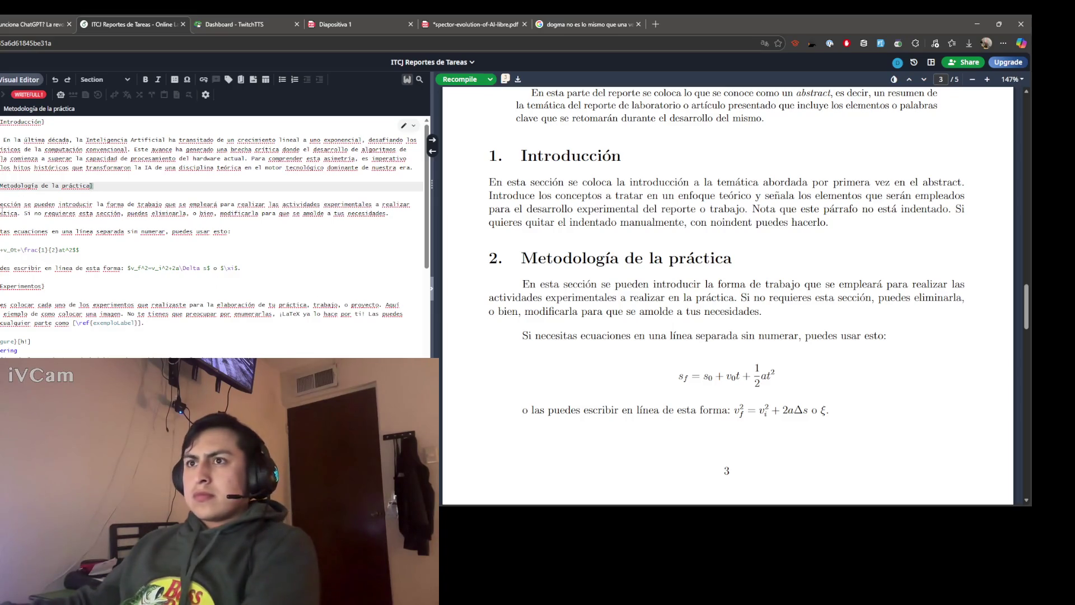
left_click_drag(265, 266, 30, 231)
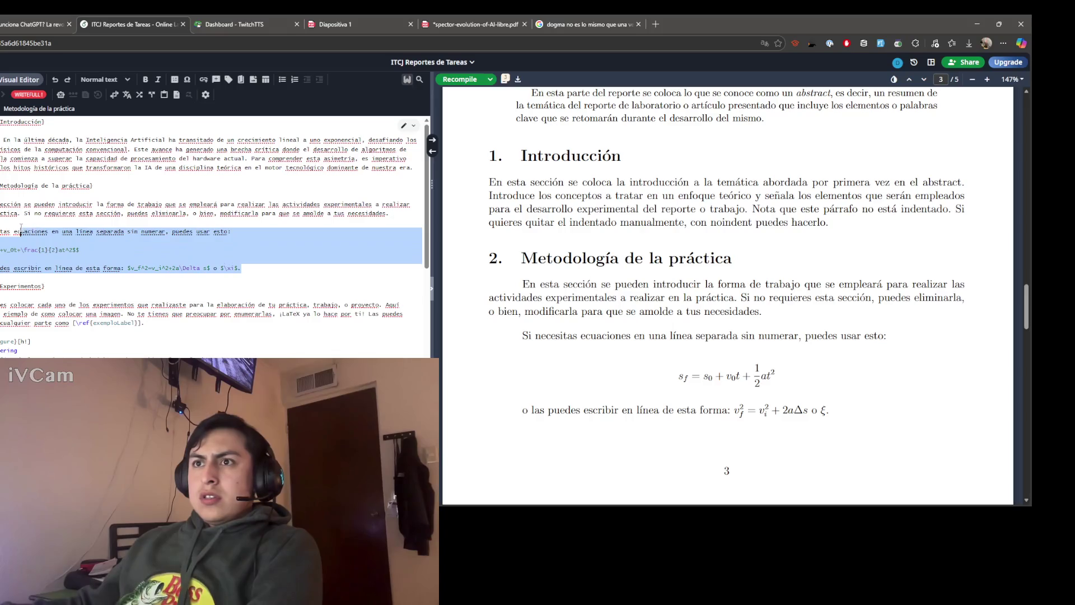
left_click(78, 284)
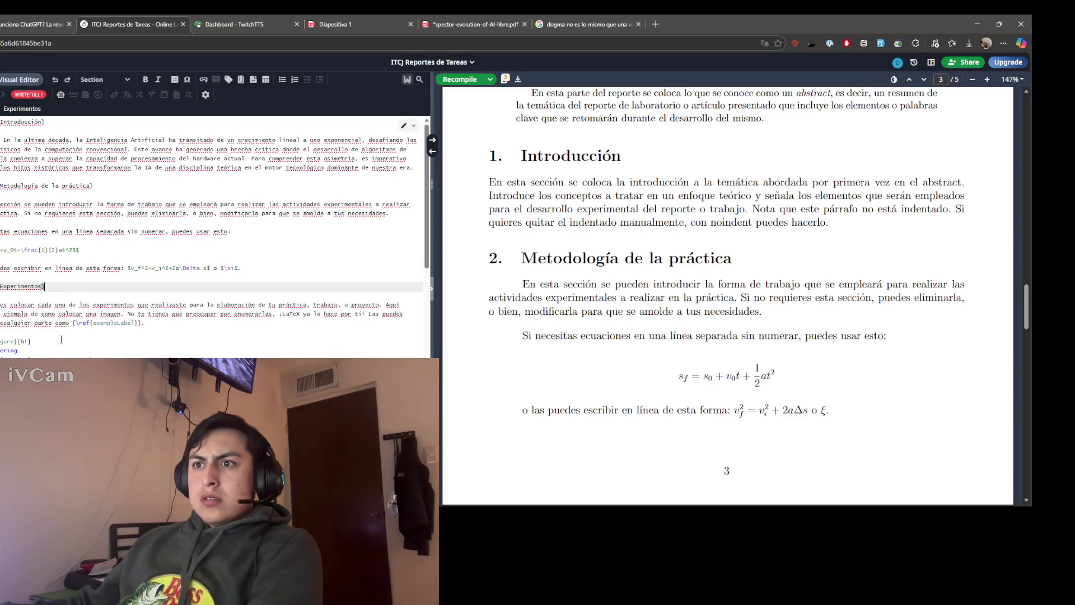
scroll(215, 239, "down", 3)
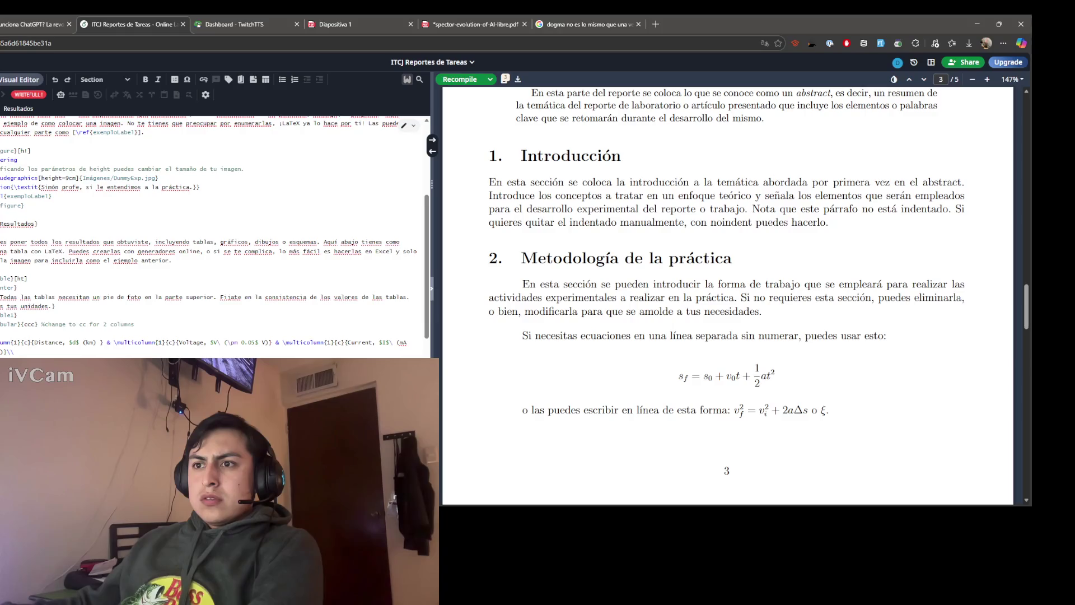
scroll(215, 235, "up", 3)
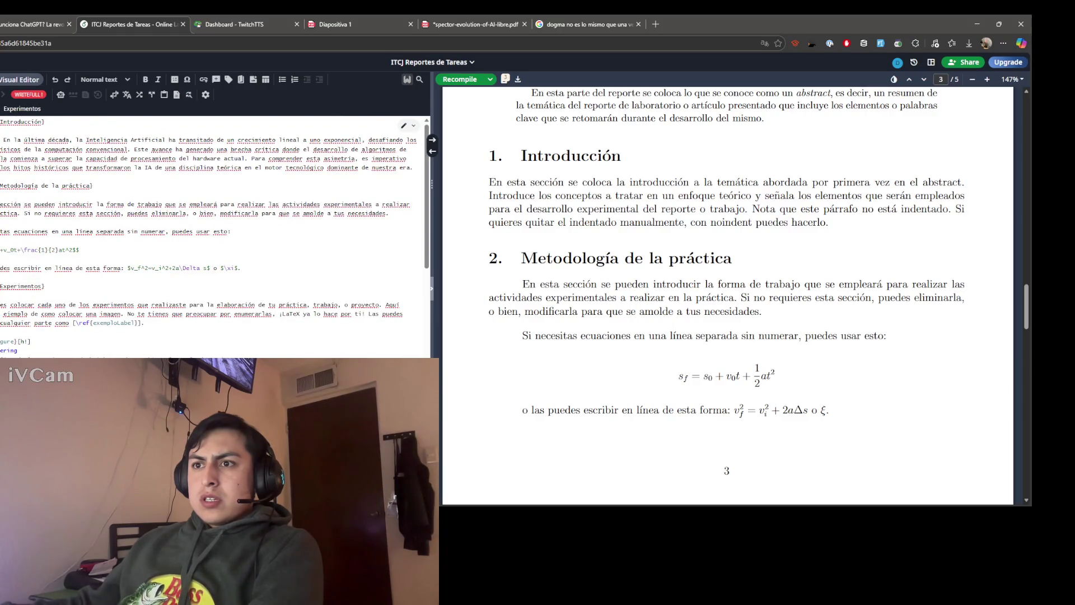
left_click_drag(210, 395, 4, 185)
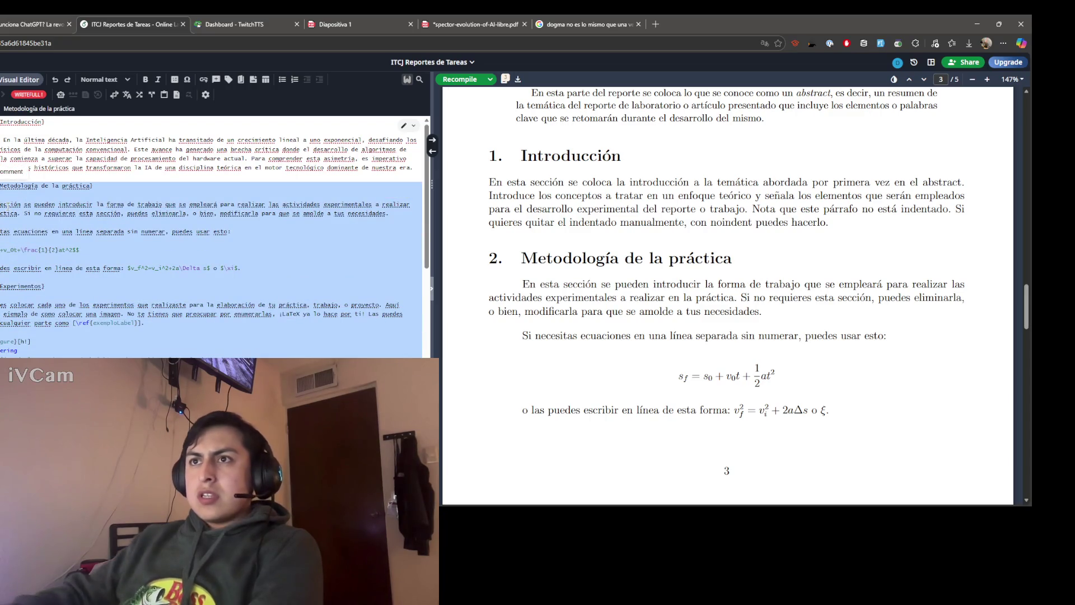
Step: Remove the leftover blank line so Resultados follows the Introducción, checking the nearby lines
key("BackSpace")
key("BackSpace")
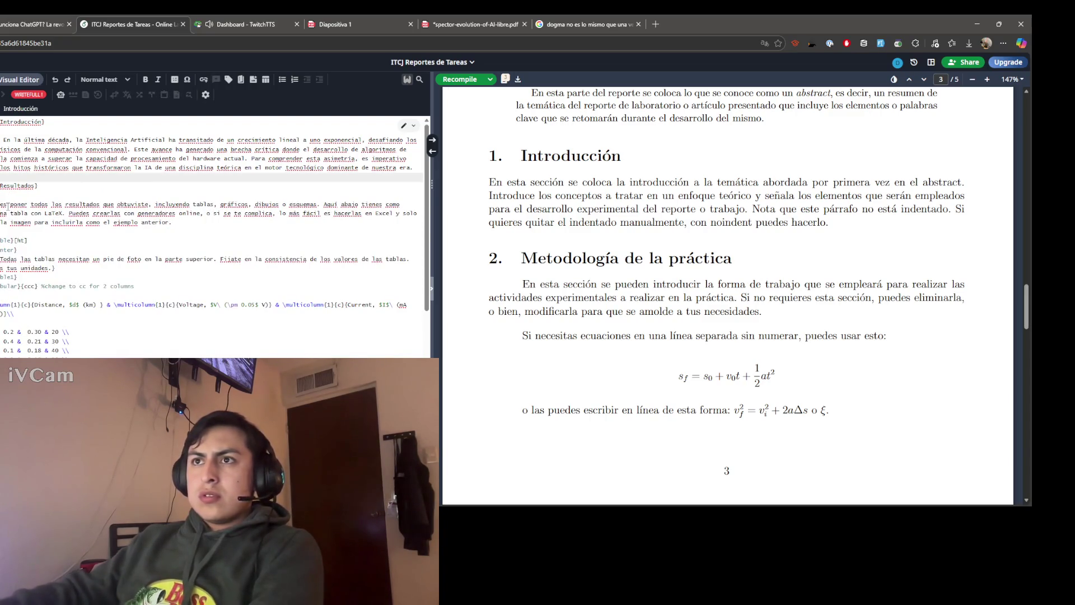
key("Down")
key("Down")
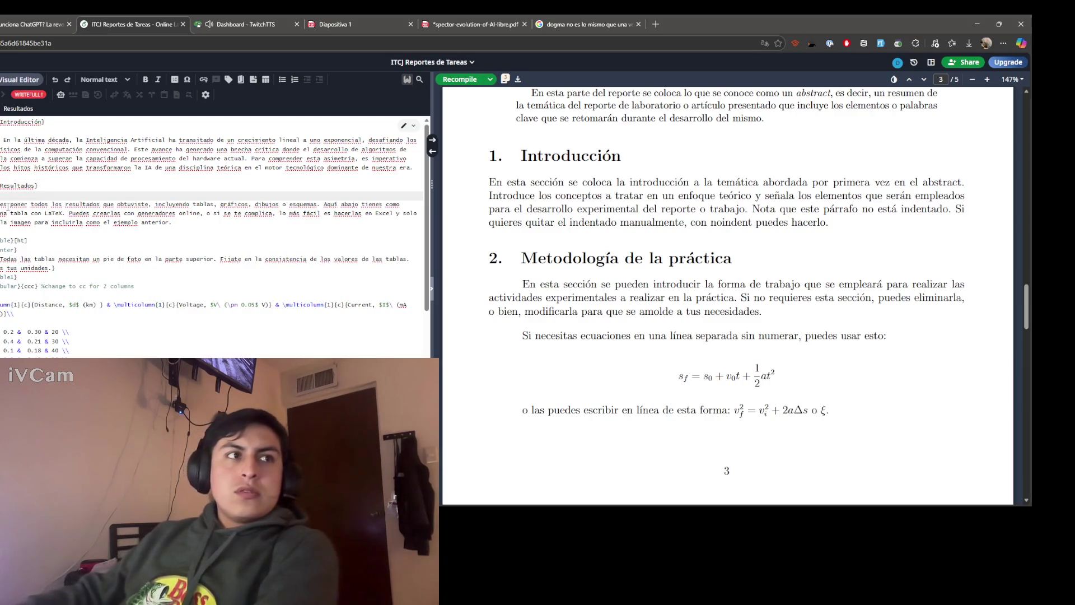
key("Down")
key("Down")
key("Down")
key("Down")
key("Down")
key("Down")
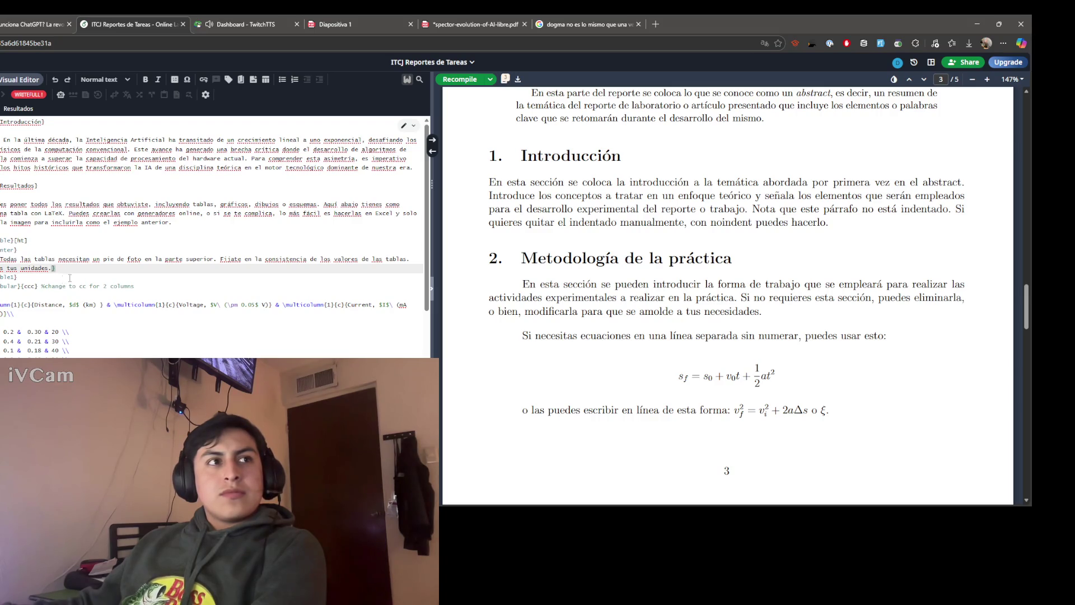
key("Up")
key("Up")
key("Up")
key("Up")
key("Down")
key("Down")
key("Up")
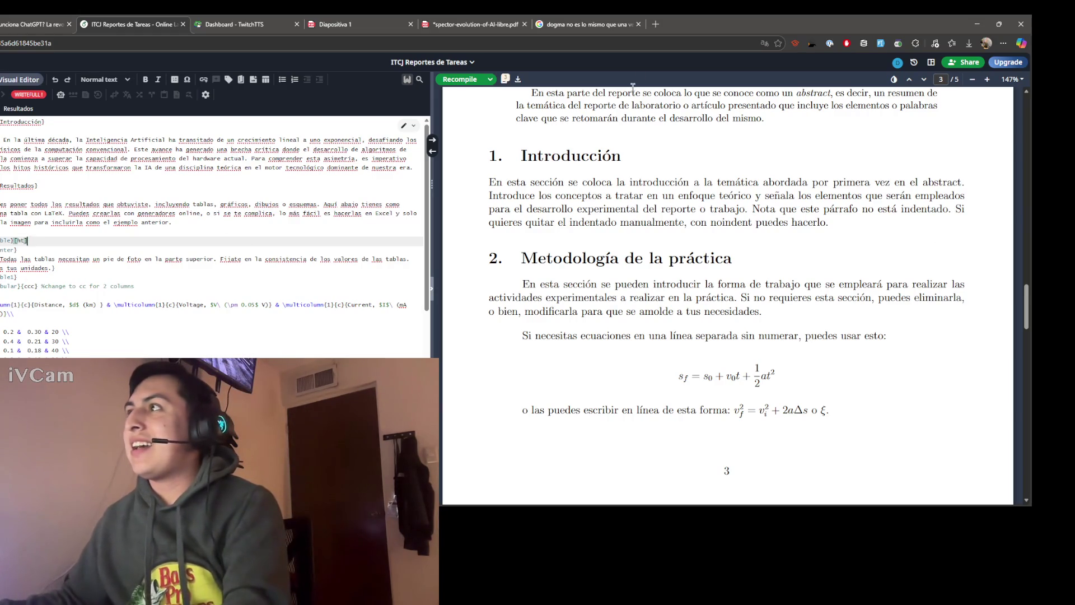
left_click(654, 24)
Step: In a new tab, search Google for 'first bug in computer'
left_click(567, 50)
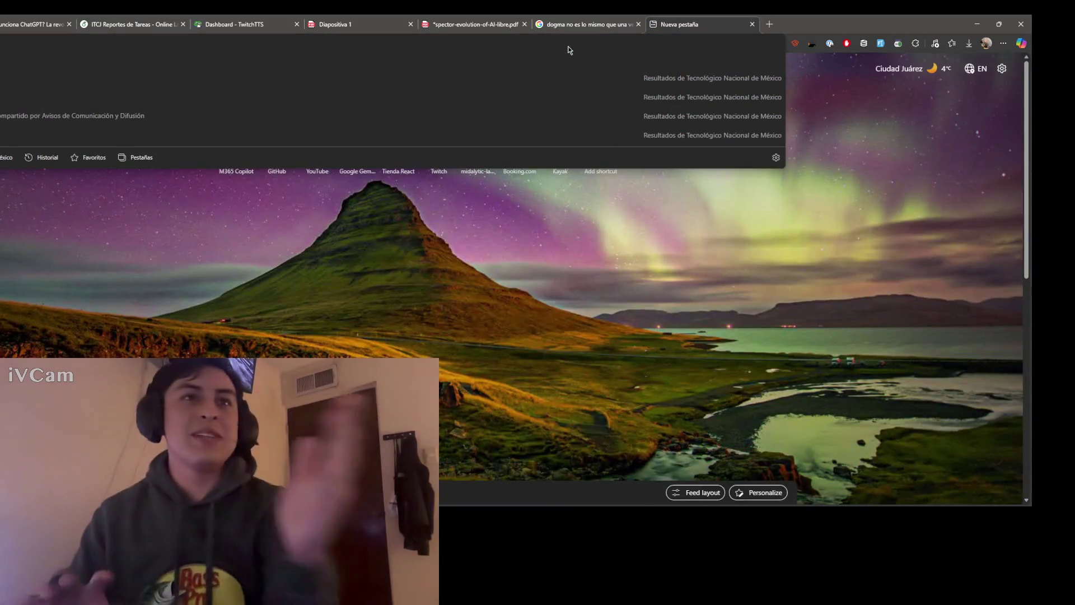
type("First bug")
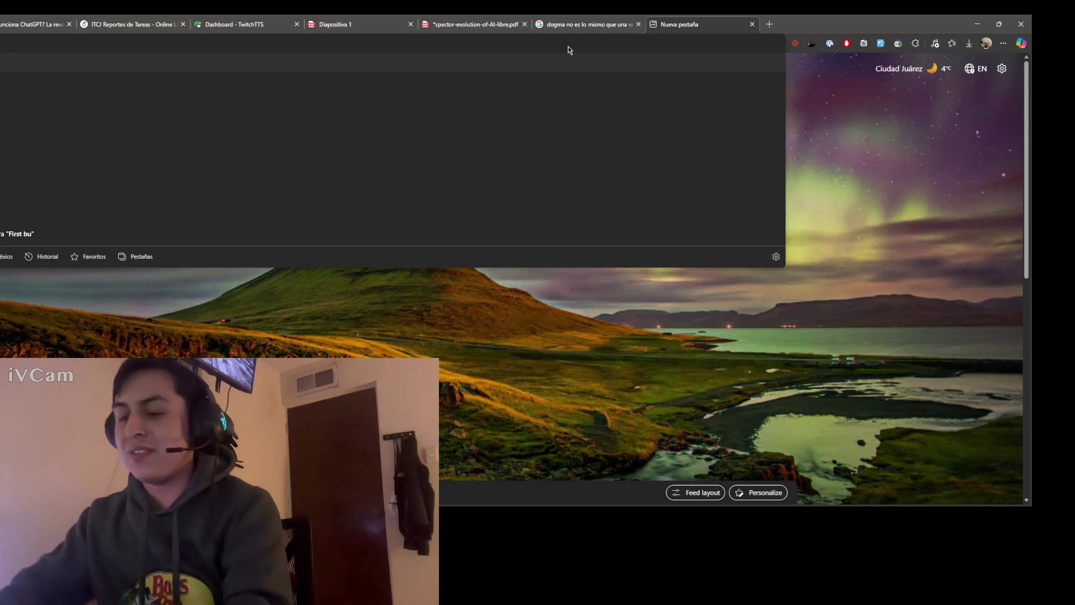
key("Down")
key("Return")
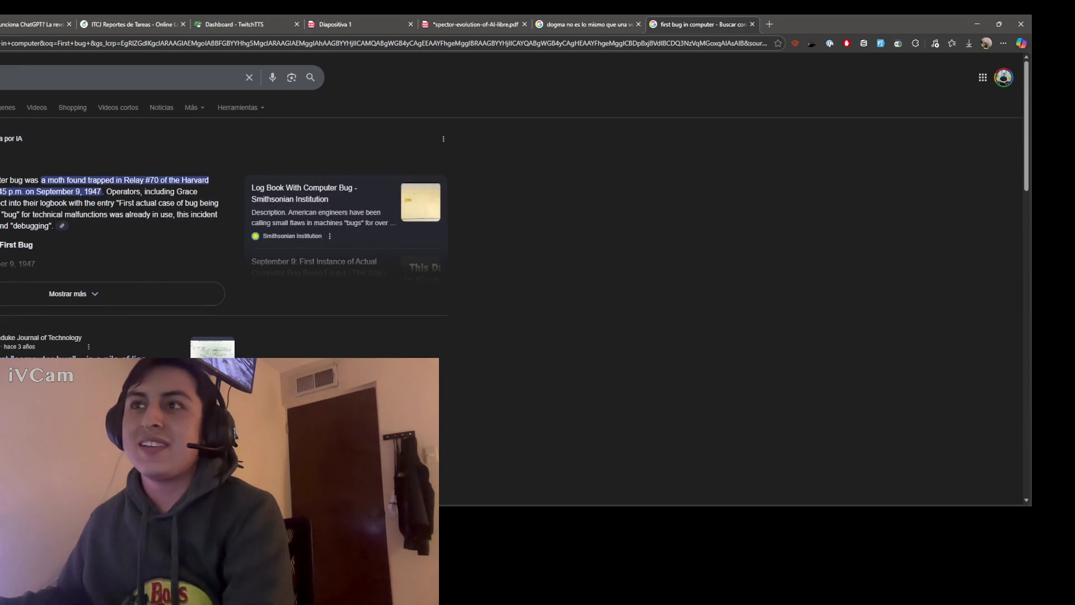
Step: From image results, open the Wikipedia file page for the 1947 log-book photo
left_click(14, 105)
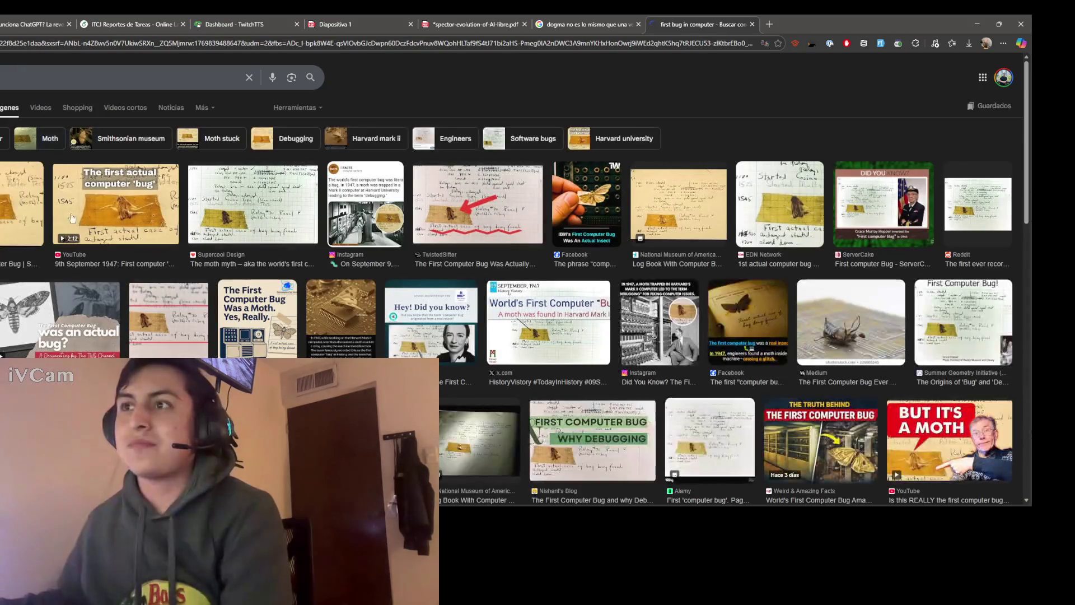
left_click(751, 346)
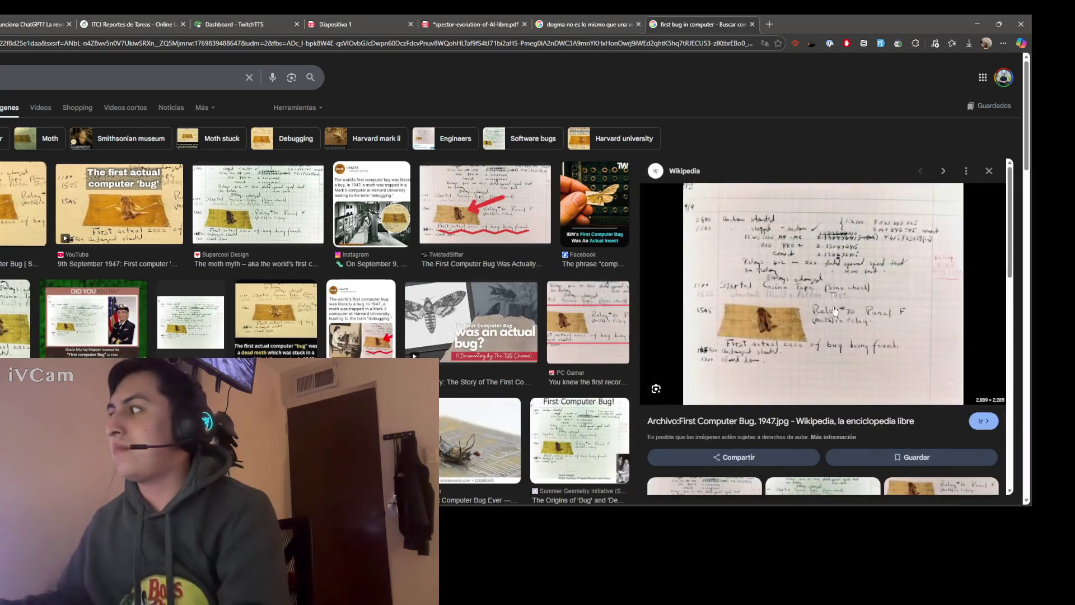
left_click(797, 298)
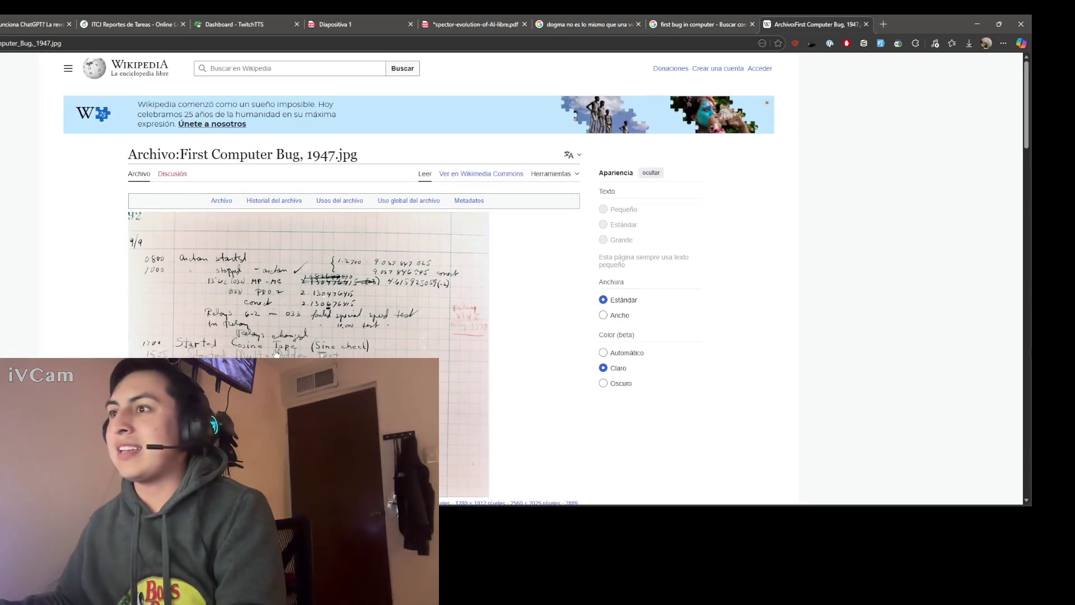
scroll(275, 353, "down", 1)
scroll(269, 336, "up", 1)
scroll(262, 312, "up", 1)
scroll(256, 281, "up", 1)
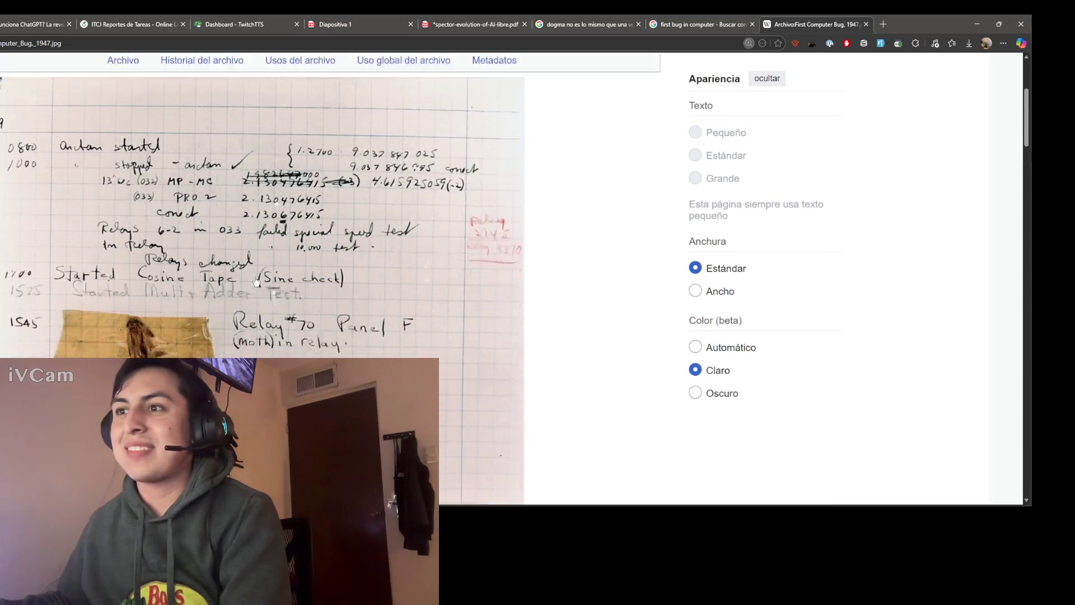
scroll(257, 281, "down", 1)
scroll(235, 261, "down", 1)
scroll(198, 238, "down", 1)
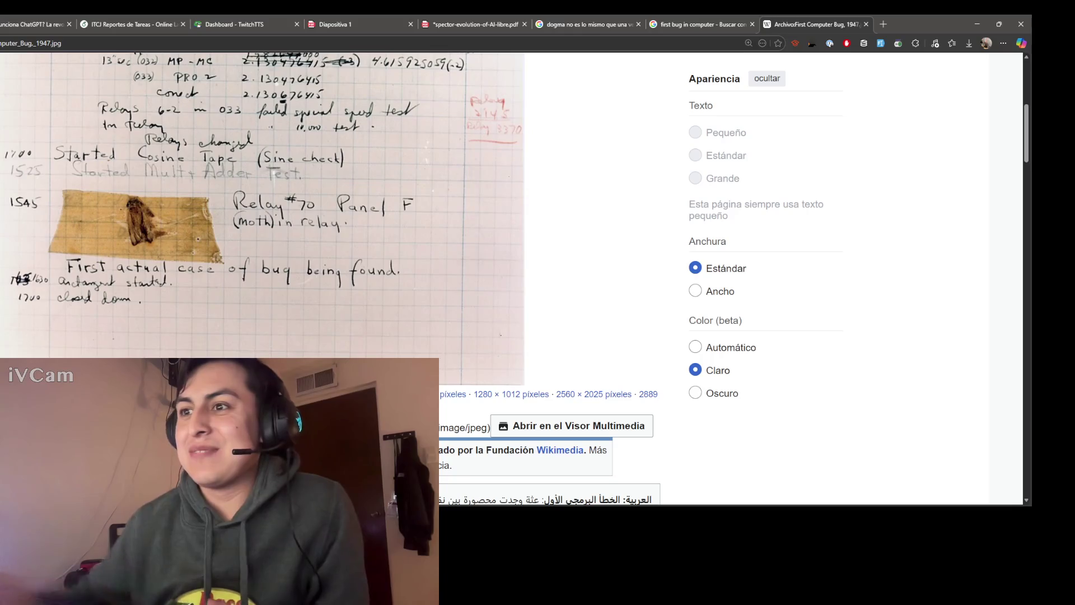
scroll(231, 350, "up", 3)
scroll(231, 350, "down", 3)
scroll(230, 350, "up", 2)
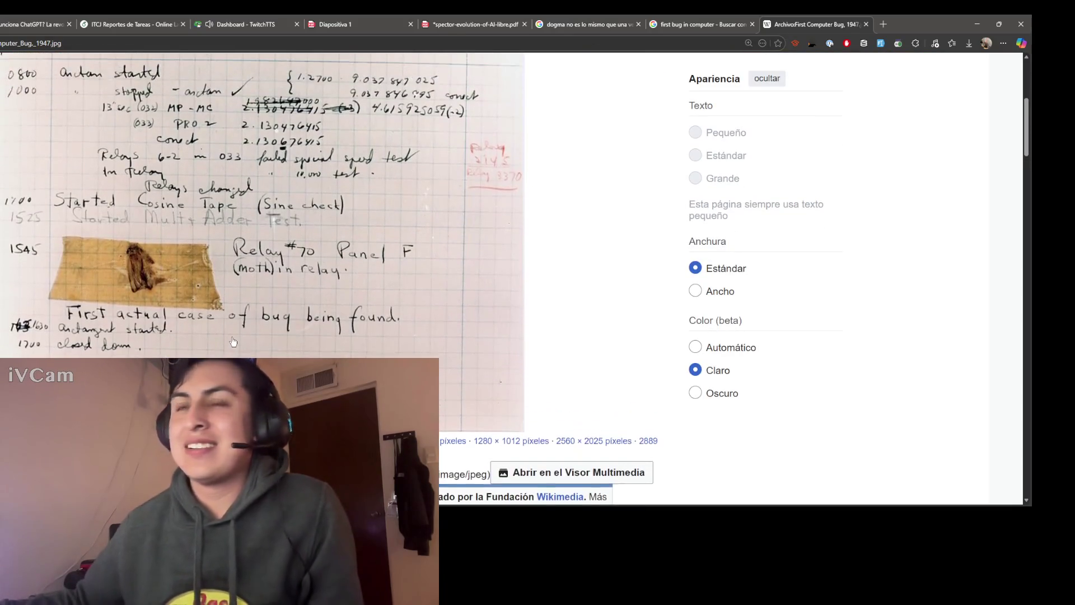
scroll(231, 349, "down", 2)
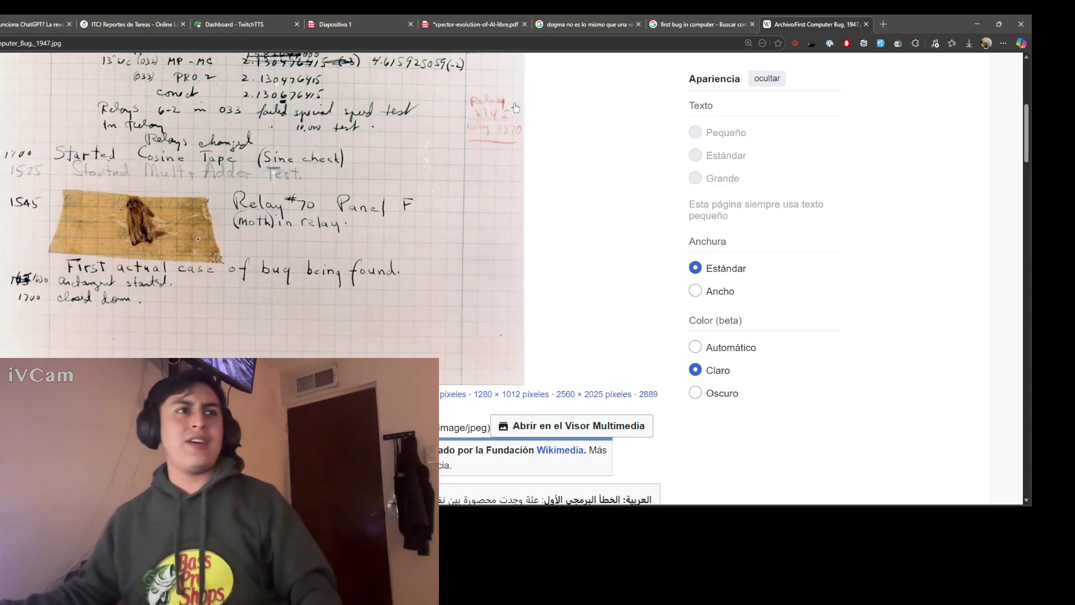
Step: Return to the evolution of artificial intelligence PDF tab
left_click(508, 25)
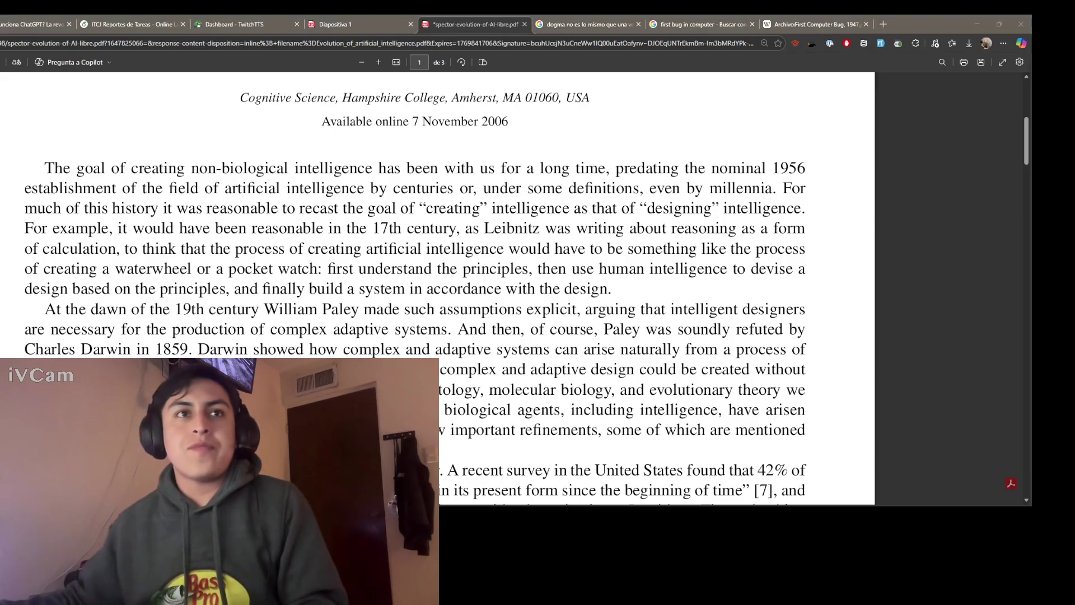
left_click(415, 275)
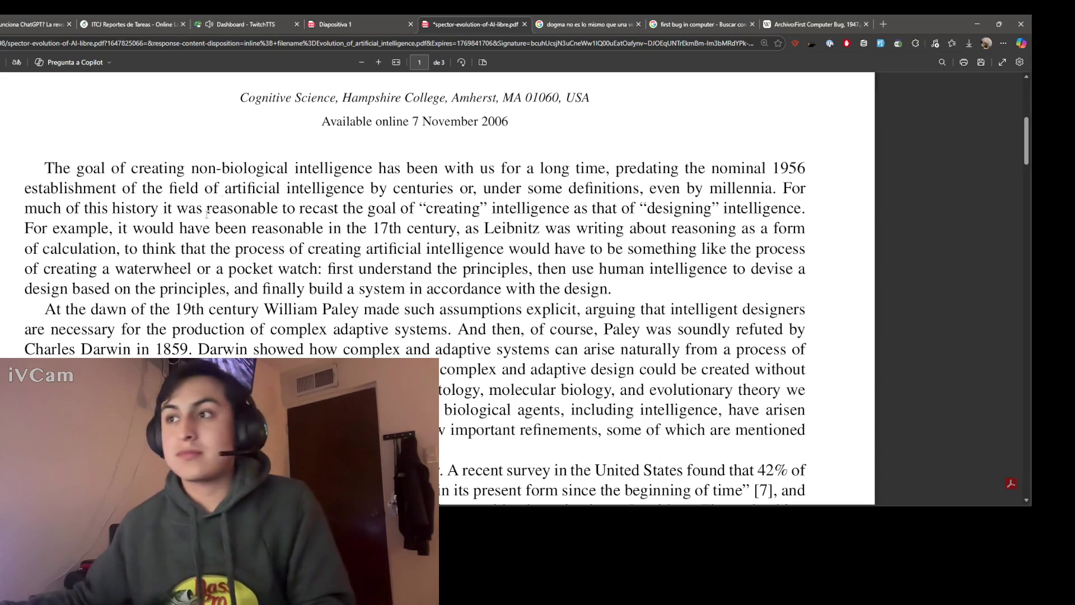
scroll(159, 250, "down", 2)
scroll(158, 250, "down", 2)
scroll(149, 250, "down", 3)
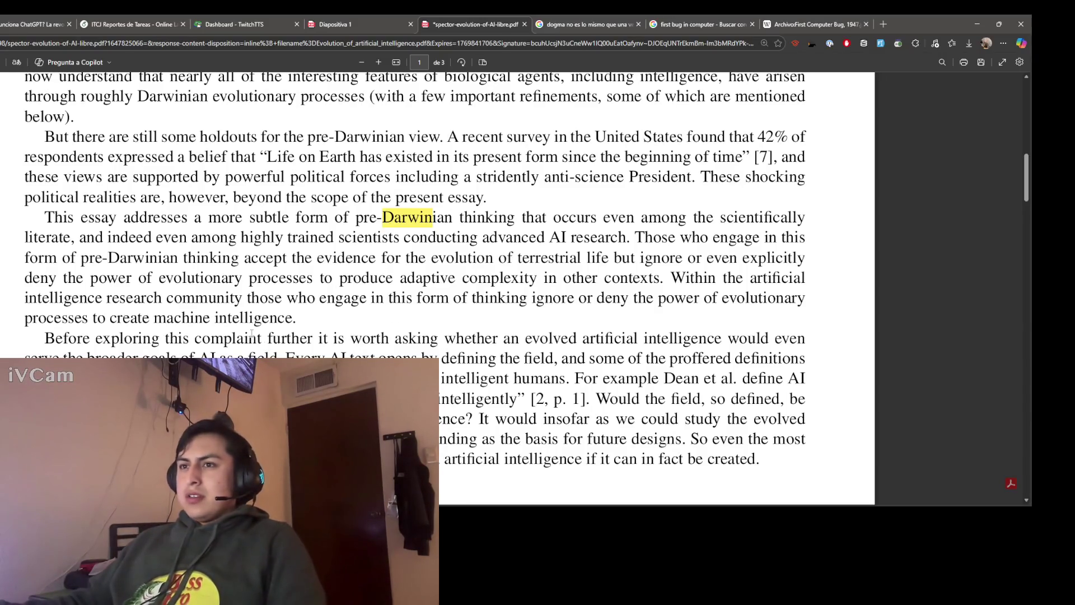
scroll(252, 335, "down", 3)
Step: Return to the ITCJ Reportes de Tareas Overleaf project tab
left_click(102, 28)
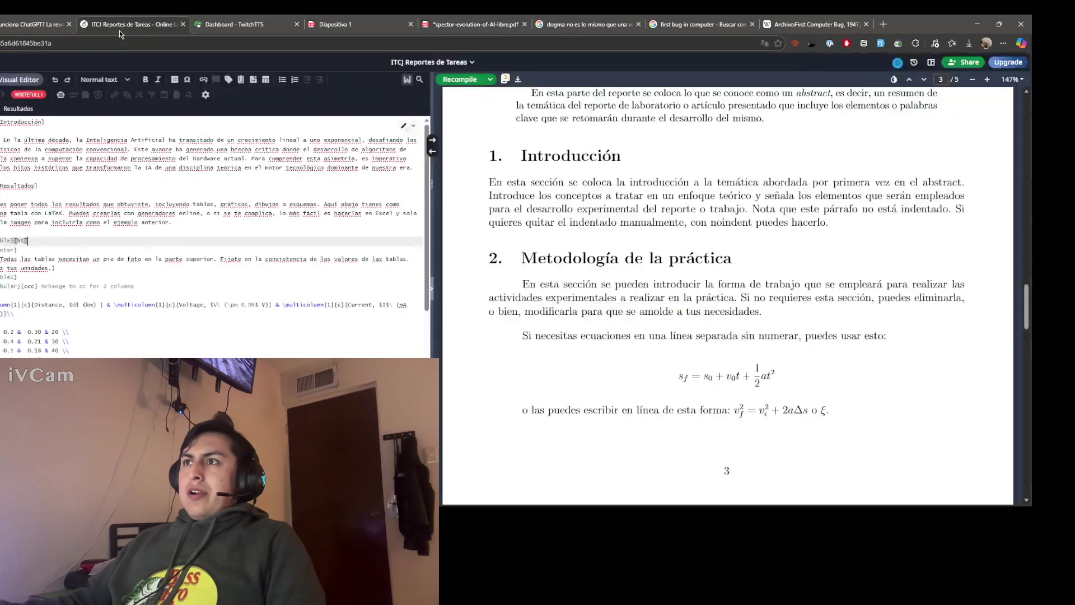
scroll(253, 269, "down", 1)
scroll(210, 270, "down", 1)
scroll(67, 276, "up", 2)
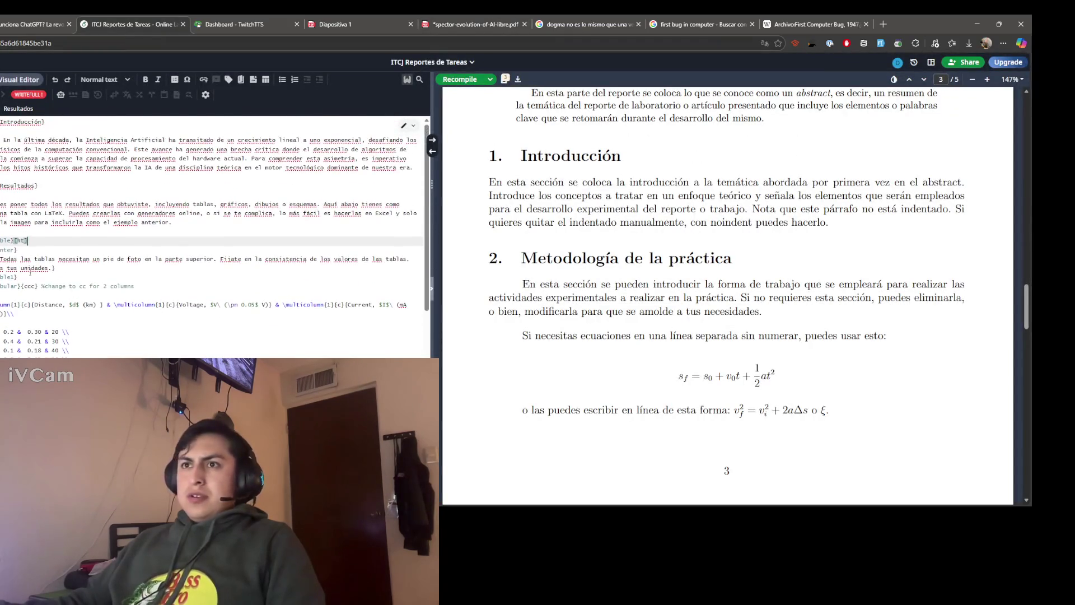
Step: Recompile the report so the preview shows the new introduction
left_click(459, 79)
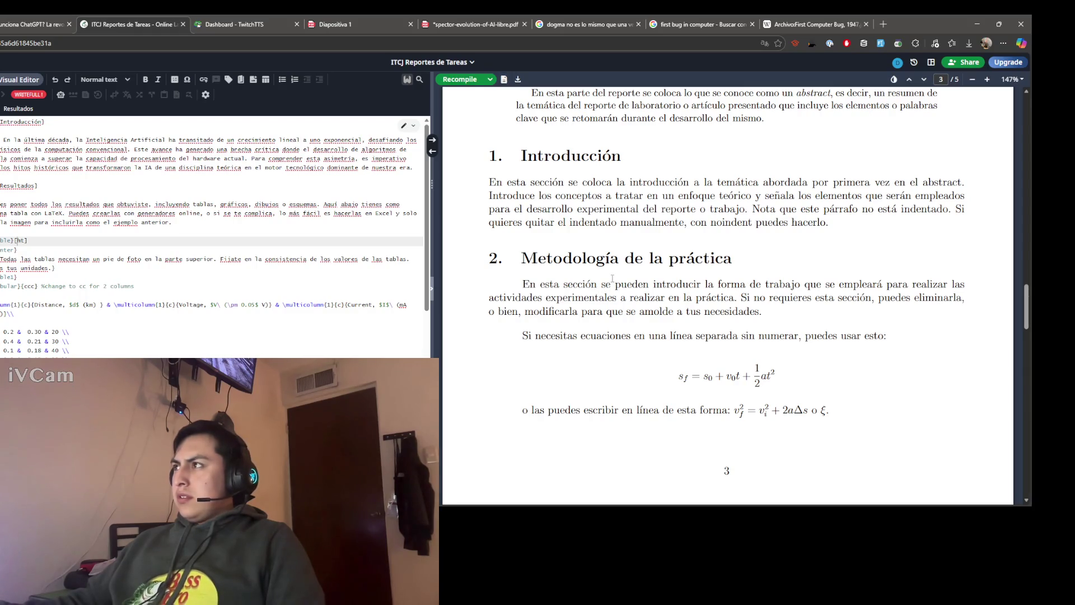
scroll(607, 287, "up", 1)
scroll(610, 290, "up", 2)
scroll(608, 290, "up", 1)
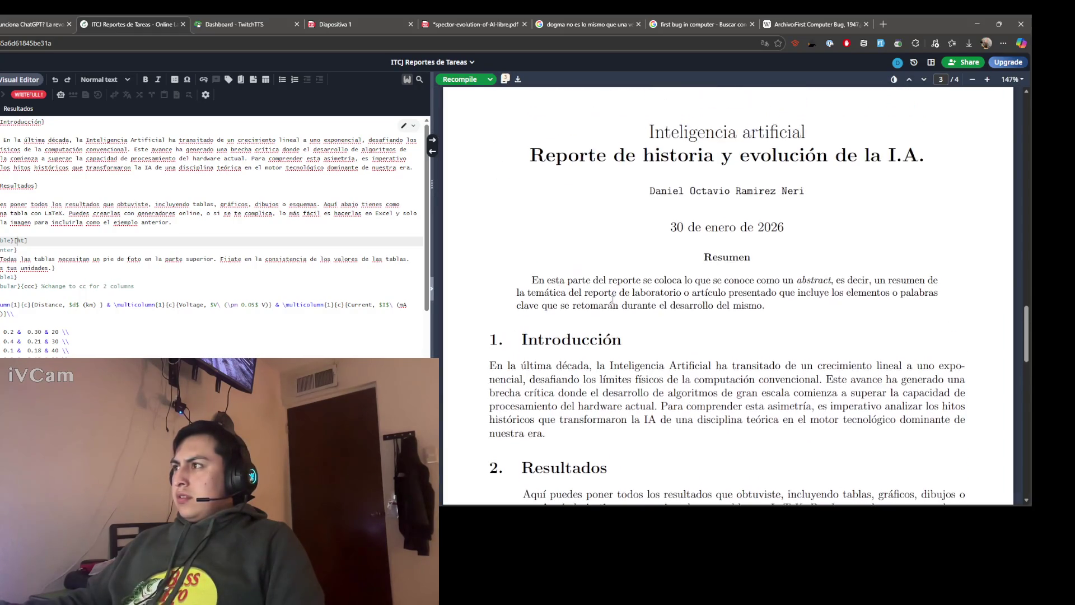
scroll(658, 345, "down", 2)
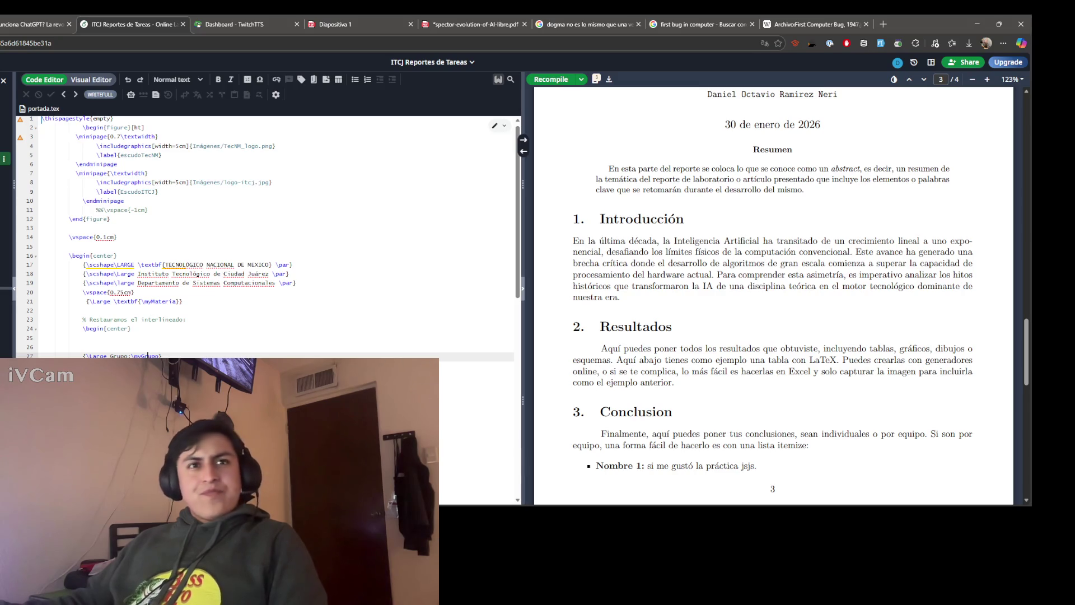
scroll(110, 255, "down", 1)
scroll(109, 256, "down", 1)
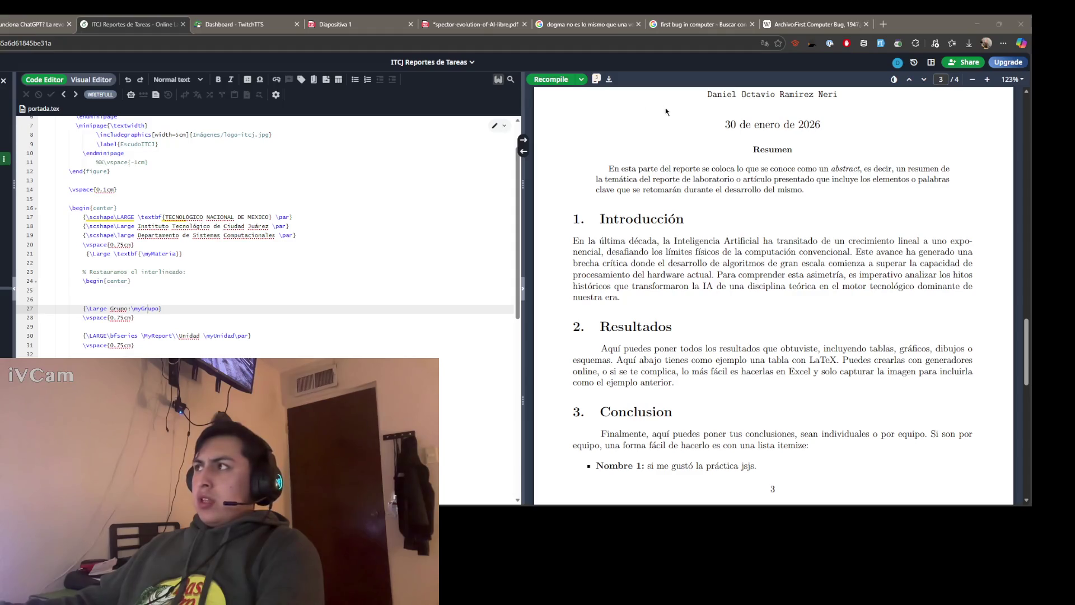
left_click(170, 301)
key("Up")
key("Up")
key("Down")
key("Down")
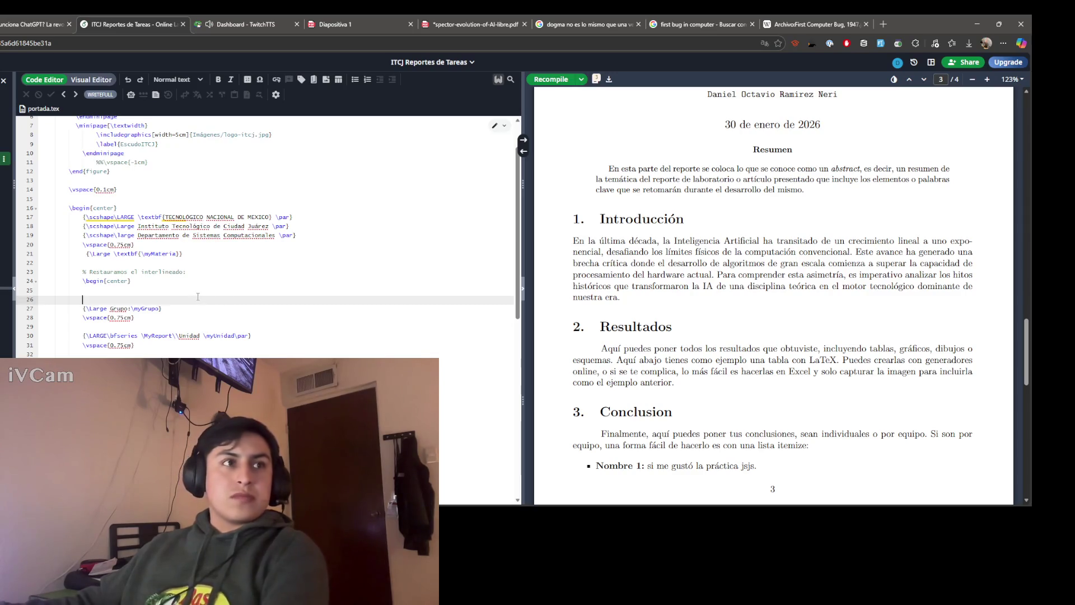
scroll(204, 296, "down", 1)
scroll(210, 306, "up", 1)
scroll(214, 316, "down", 1)
scroll(215, 317, "up", 2)
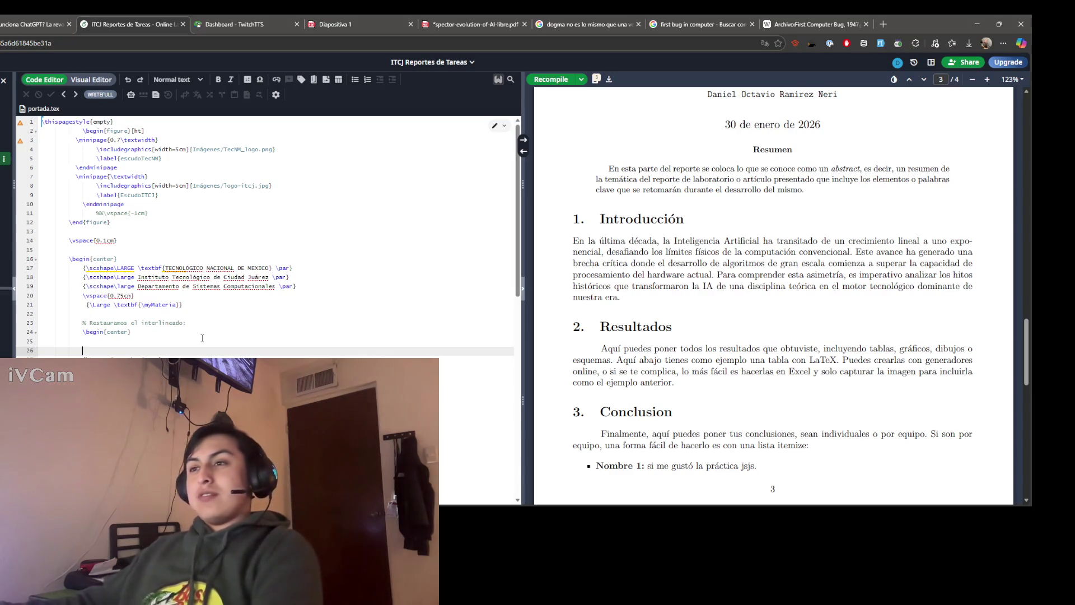
key("Up")
key("Up")
key("Down")
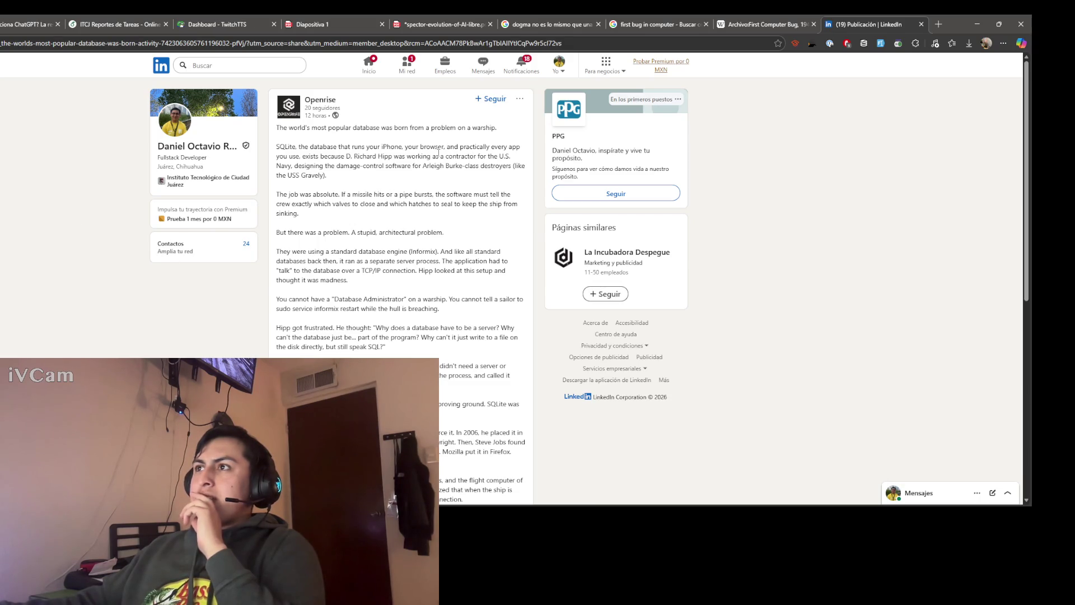
scroll(403, 180, "down", 1)
scroll(403, 180, "down", 1)
scroll(403, 180, "up", 2)
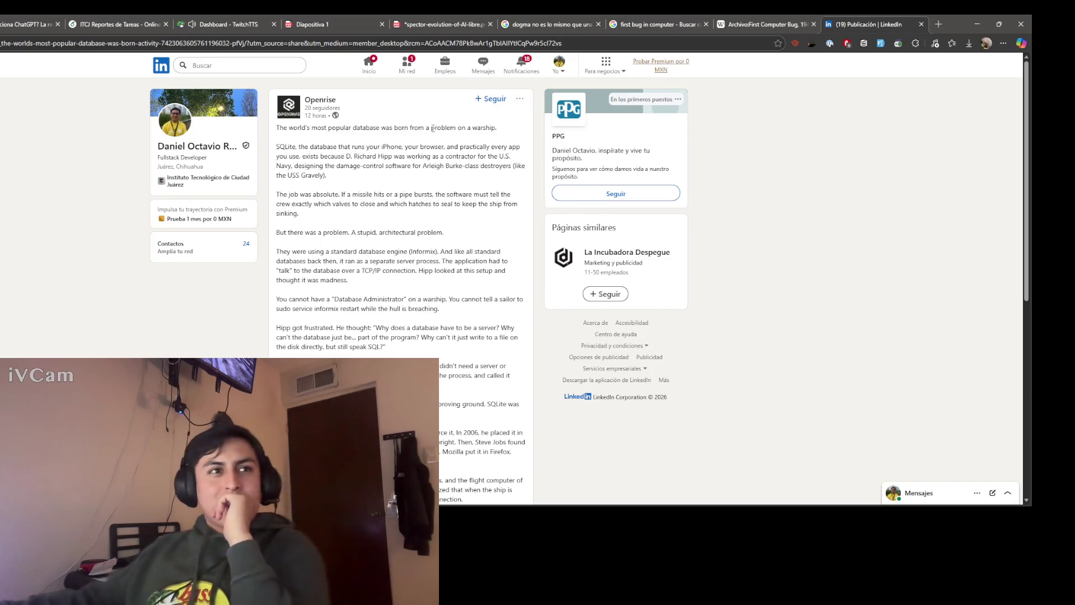
Step: Follow Openrise from its post header on LinkedIn
left_click(491, 101)
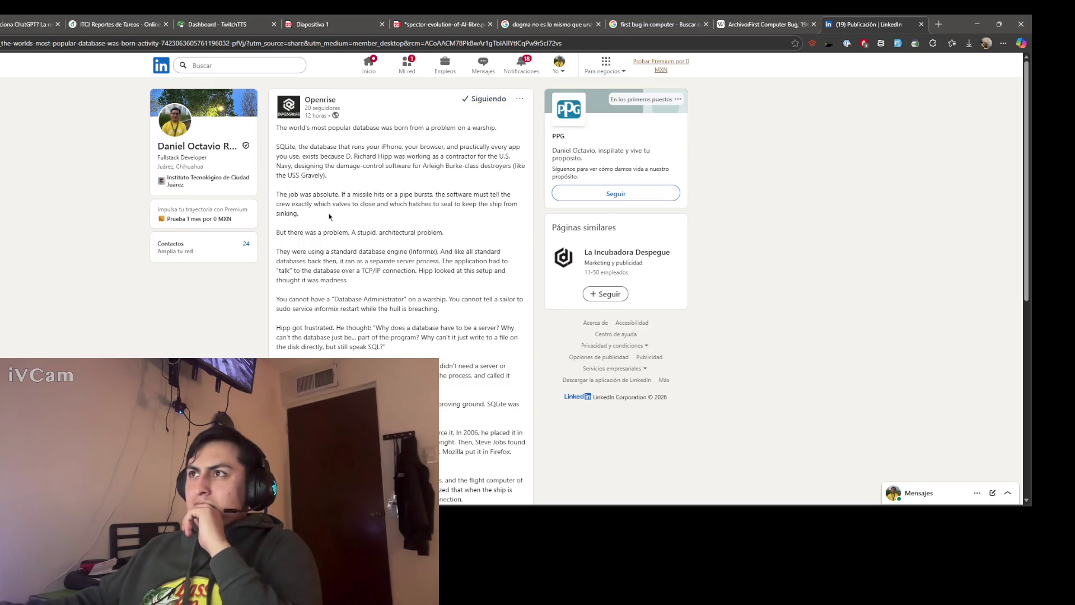
Step: Open the Openrise company page from the post
left_click(321, 100)
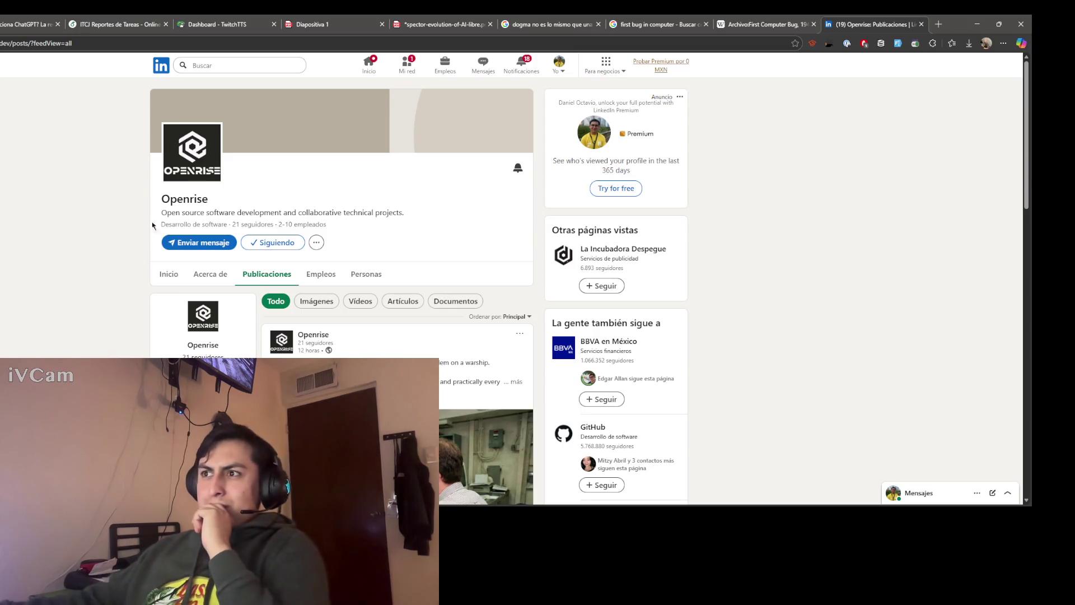
scroll(100, 287, "down", 1)
scroll(91, 267, "up", 1)
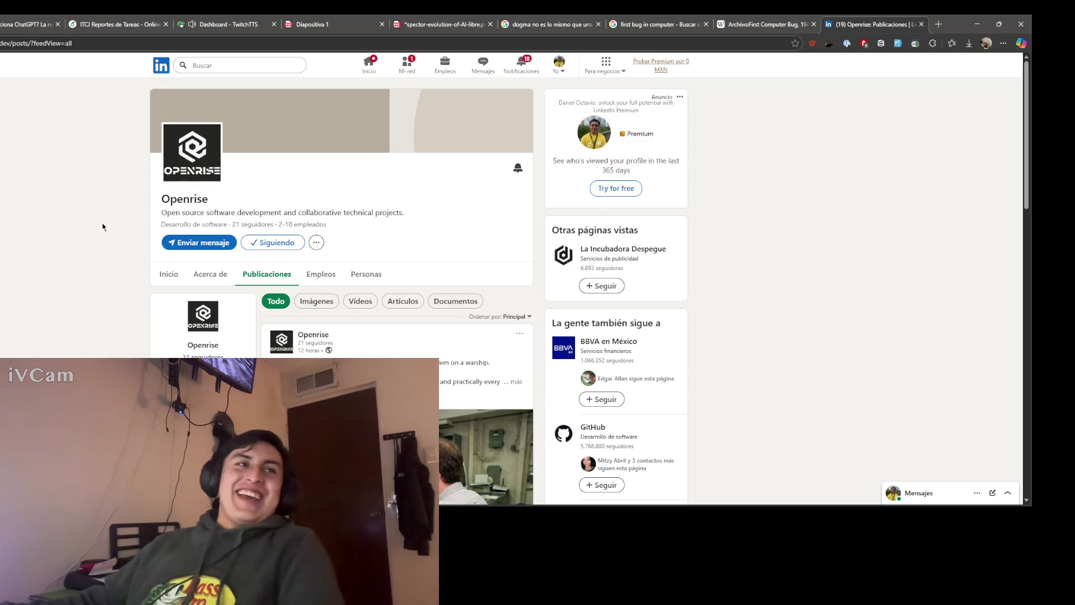
scroll(103, 228, "down", 1)
scroll(102, 228, "down", 1)
scroll(101, 230, "down", 2)
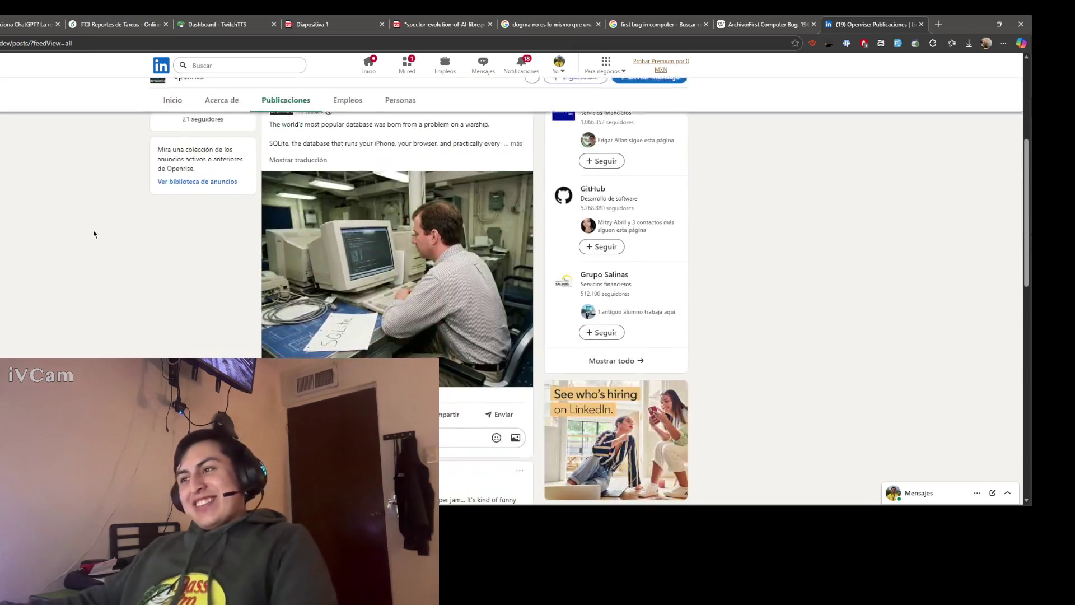
scroll(100, 233, "down", 2)
scroll(102, 227, "up", 2)
scroll(99, 231, "up", 1)
scroll(101, 226, "down", 1)
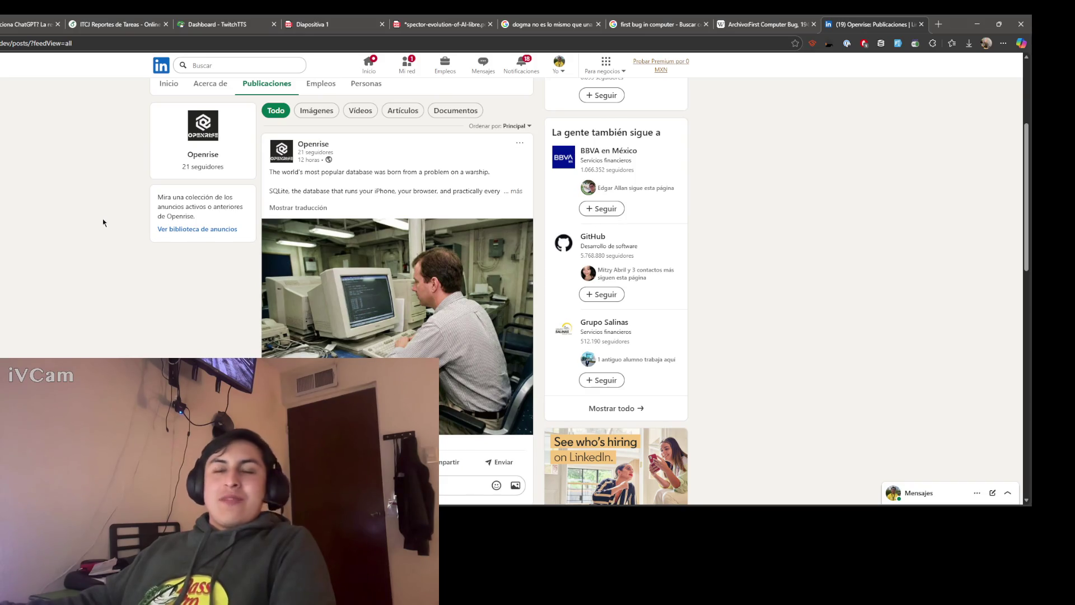
scroll(127, 231, "up", 1)
scroll(101, 253, "down", 1)
scroll(91, 260, "down", 1)
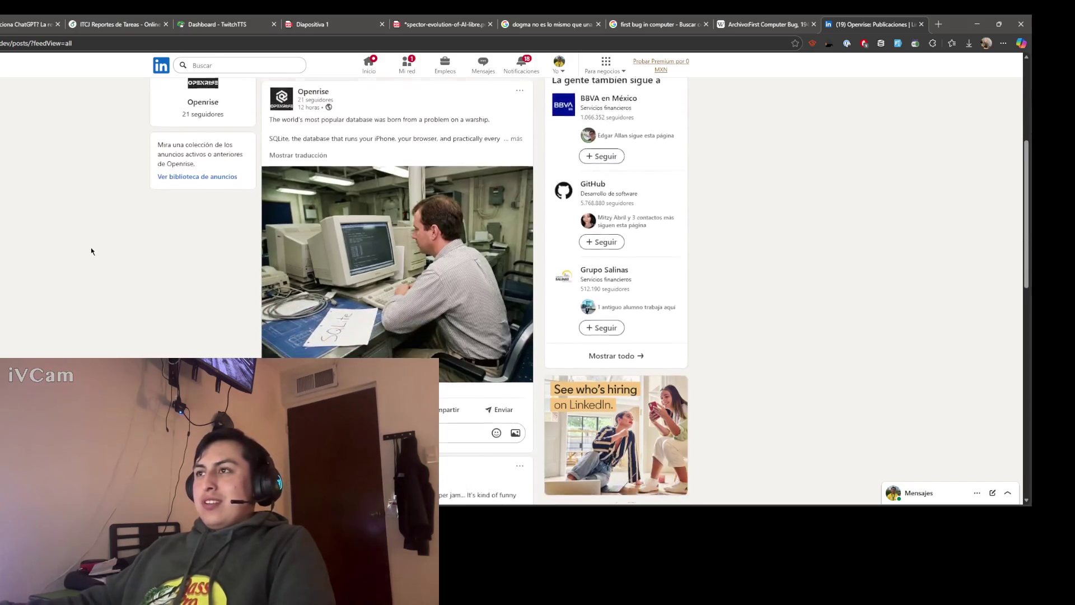
scroll(89, 245, "up", 1)
scroll(89, 244, "down", 1)
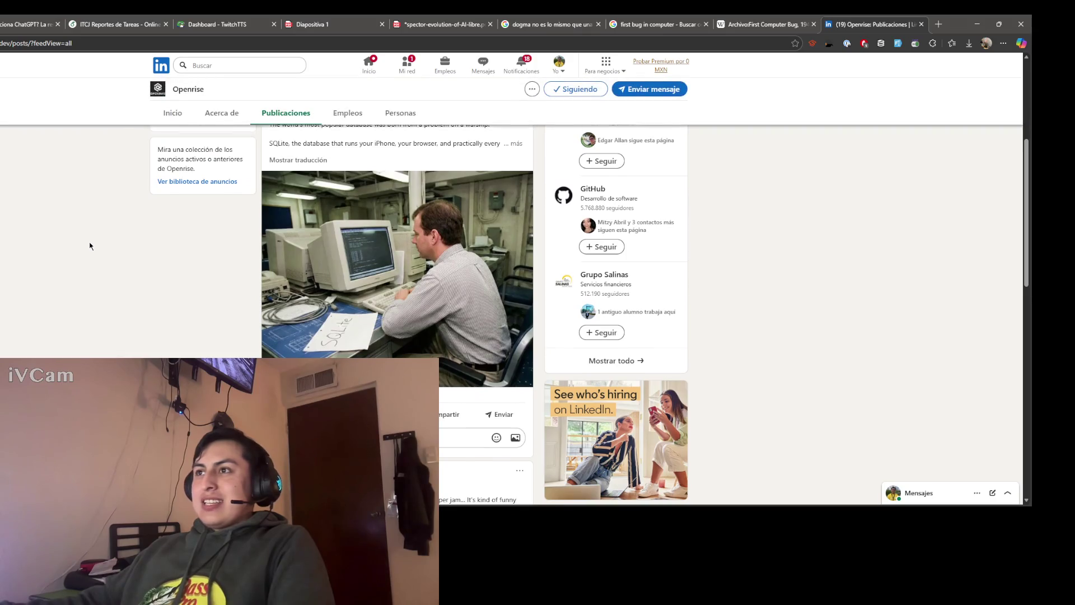
scroll(89, 242, "up", 1)
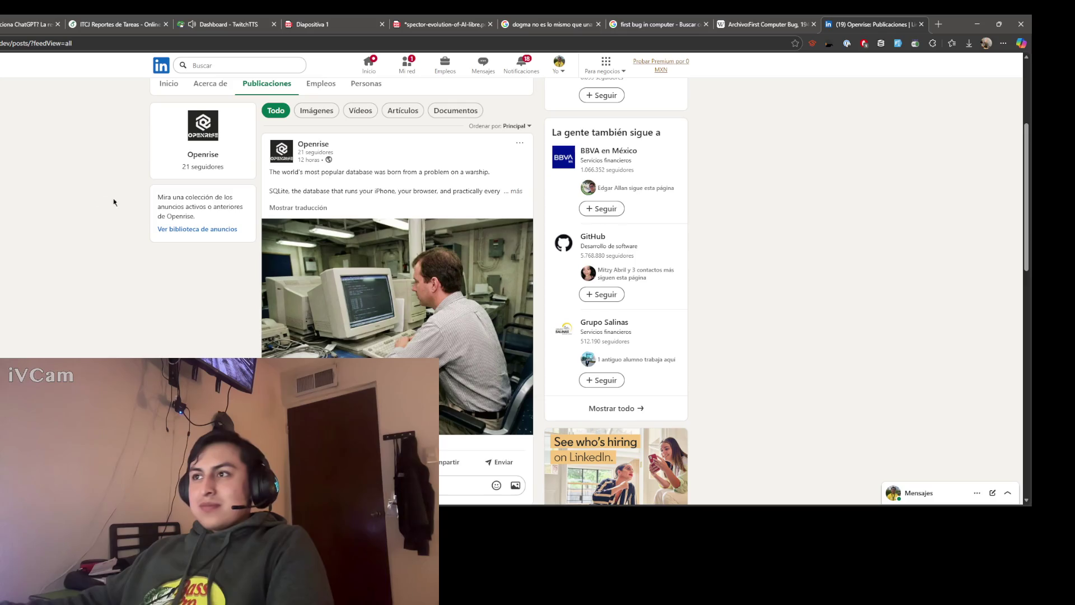
scroll(92, 199, "up", 1)
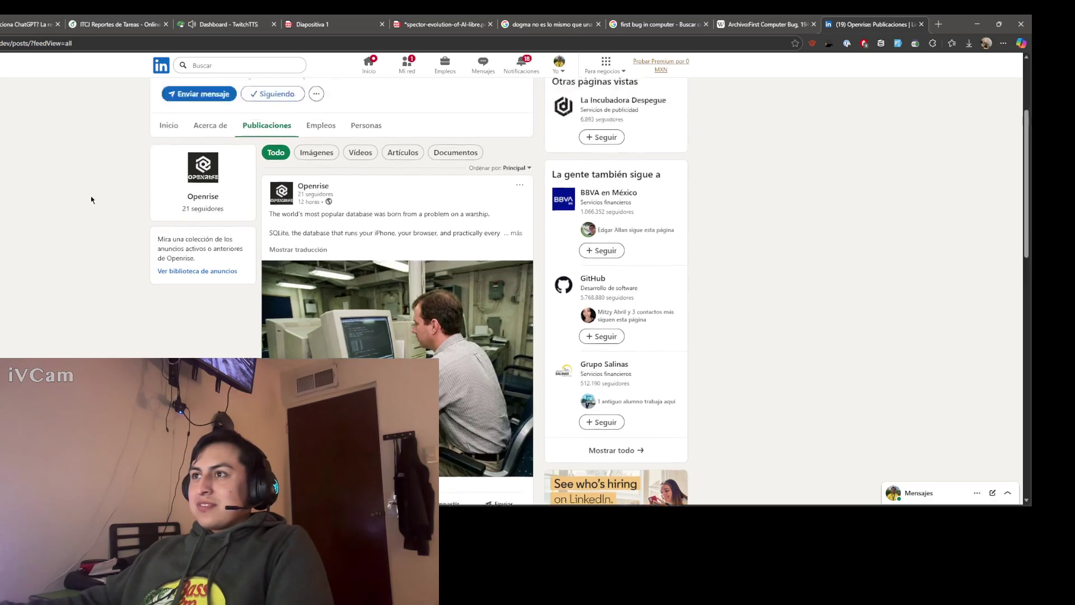
scroll(91, 199, "up", 1)
scroll(92, 199, "up", 1)
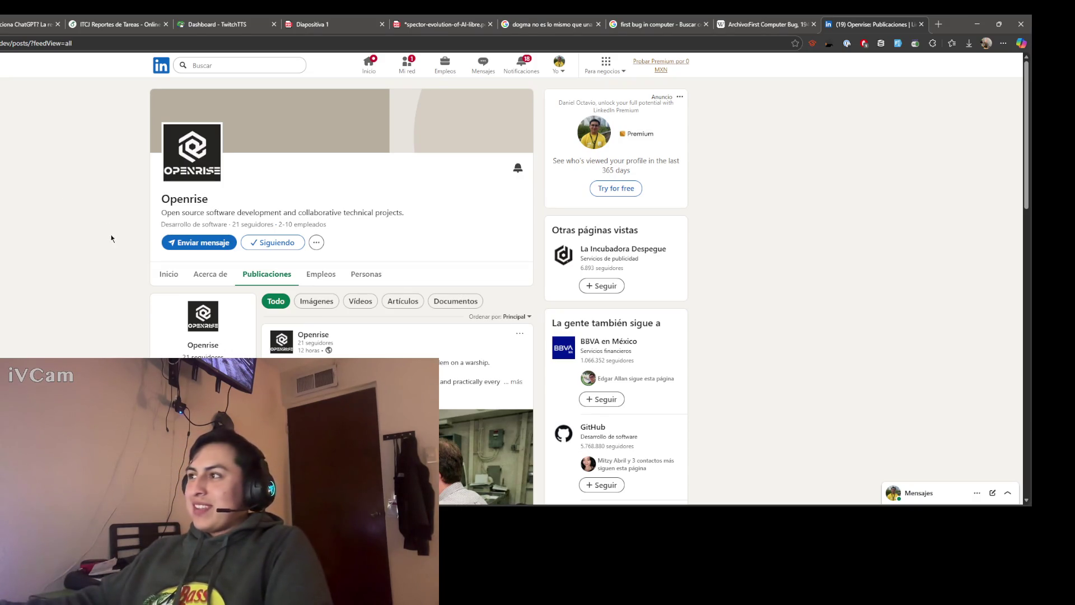
scroll(61, 248, "down", 2)
scroll(60, 242, "down", 2)
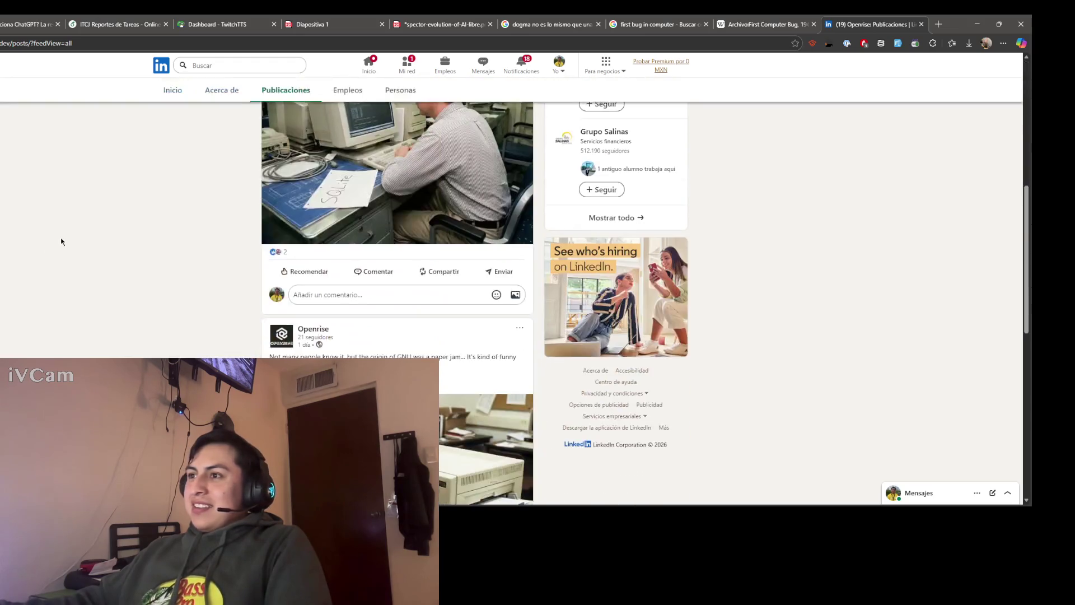
scroll(64, 244, "down", 2)
scroll(52, 267, "down", 1)
scroll(52, 267, "down", 2)
scroll(55, 253, "down", 1)
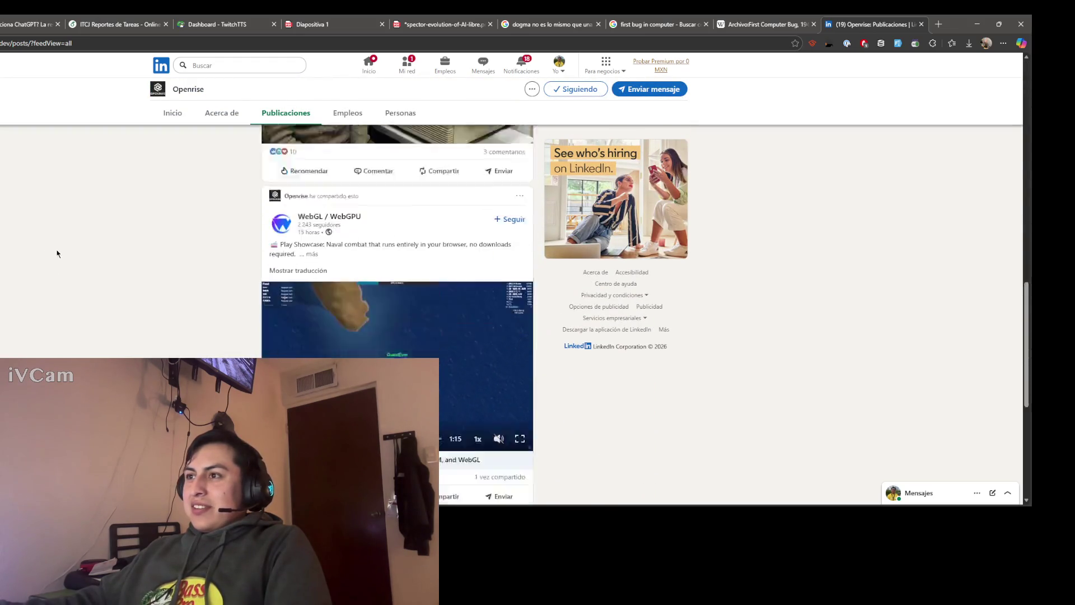
scroll(61, 244, "down", 1)
scroll(68, 229, "down", 1)
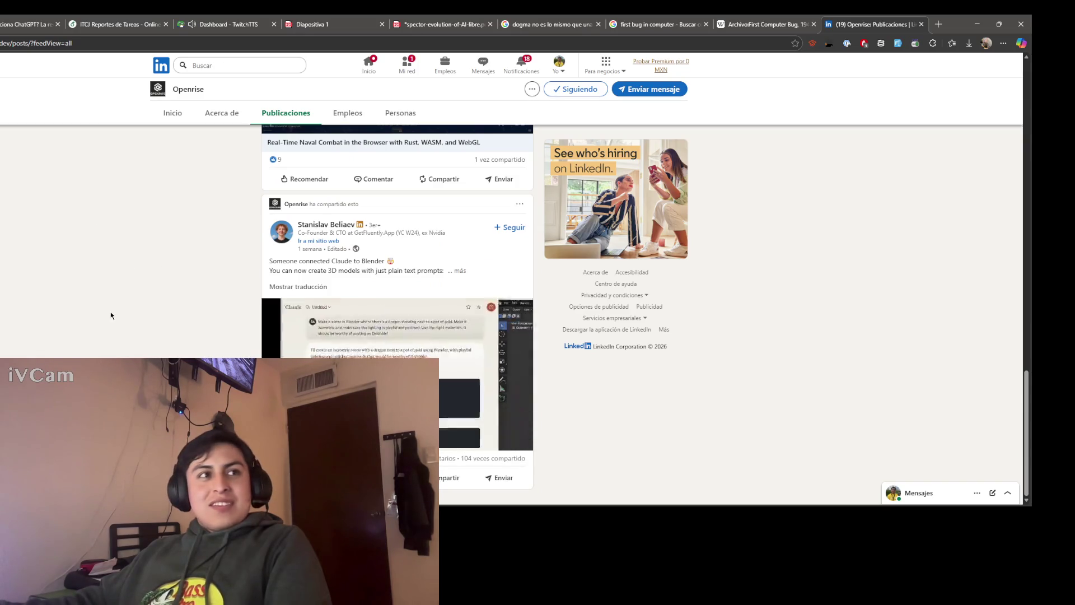
scroll(104, 344, "up", 2)
scroll(93, 345, "up", 2)
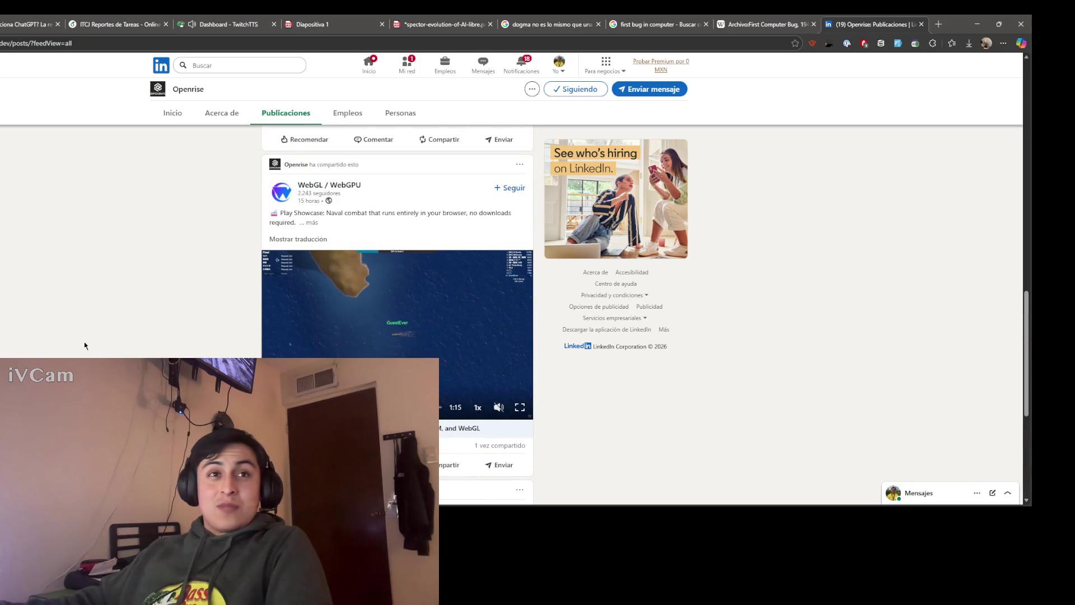
scroll(85, 344, "up", 3)
scroll(84, 344, "up", 3)
scroll(84, 344, "up", 3)
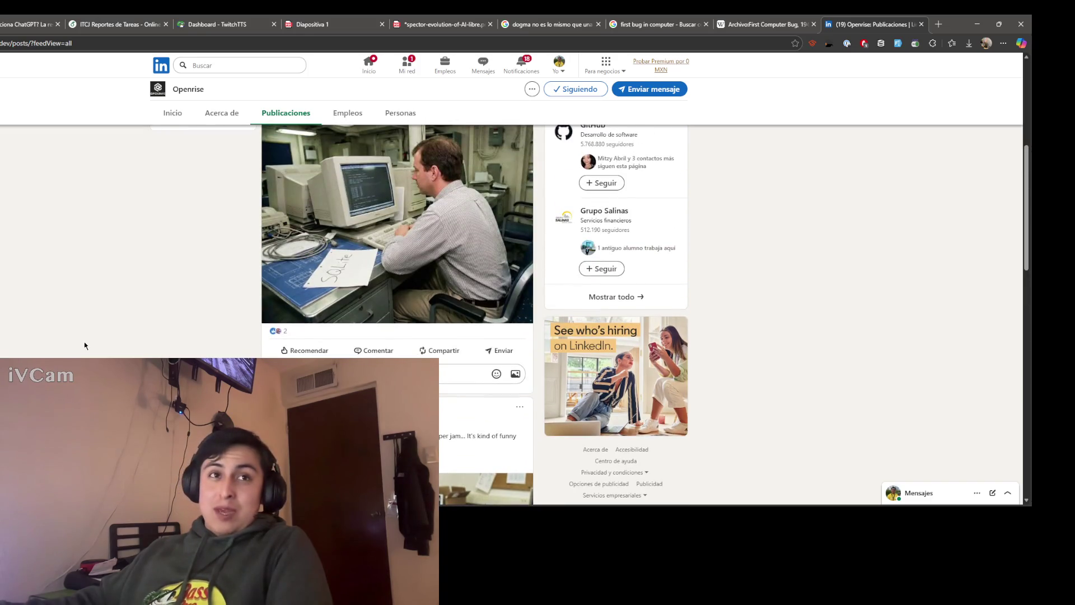
scroll(85, 345, "up", 2)
scroll(68, 328, "up", 3)
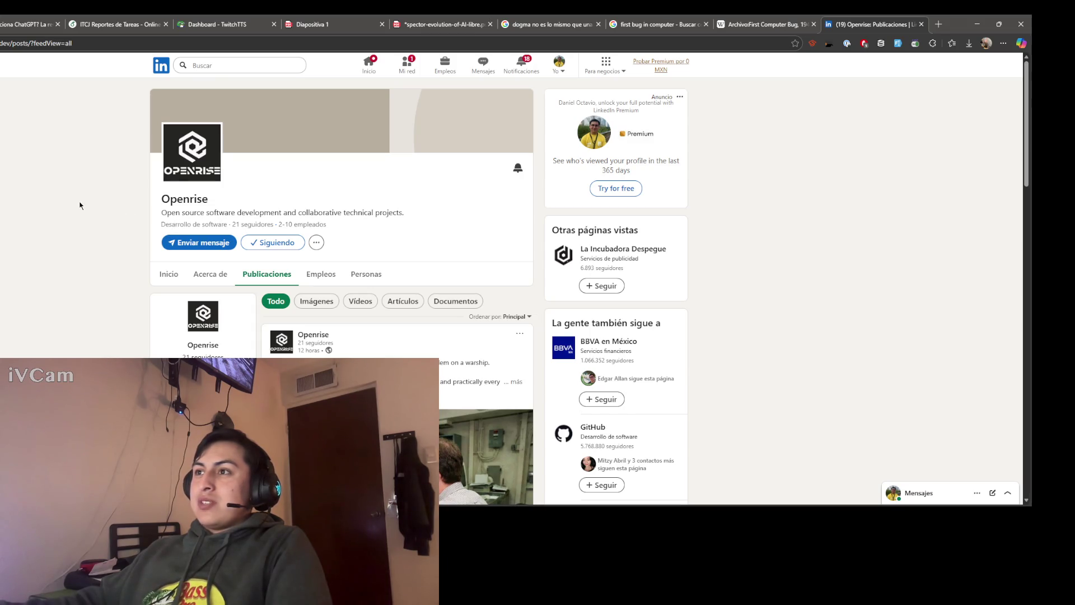
scroll(80, 205, "down", 2)
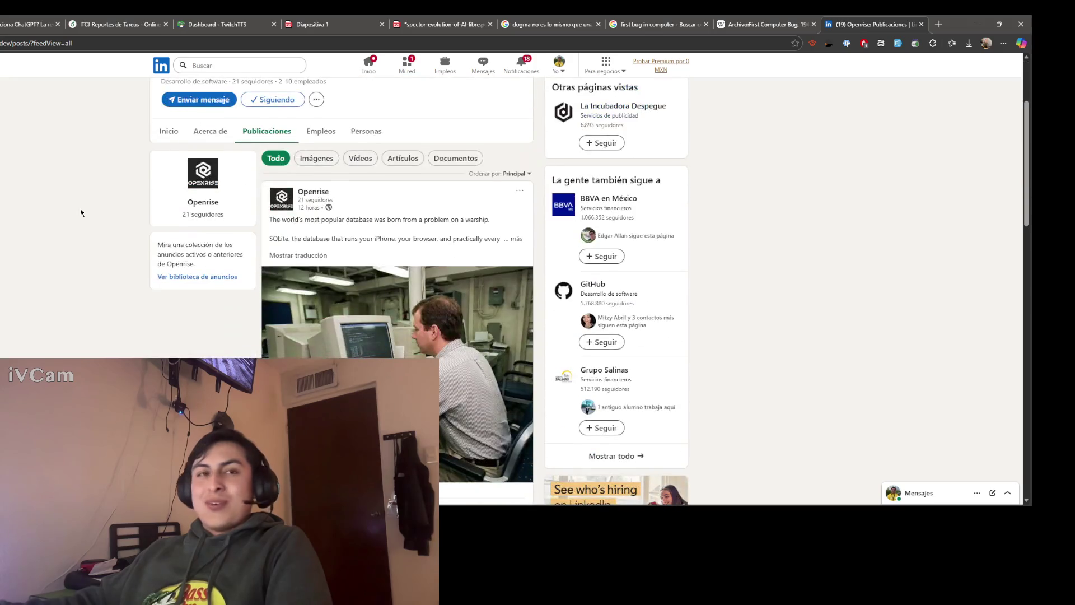
scroll(86, 211, "down", 1)
scroll(87, 211, "down", 1)
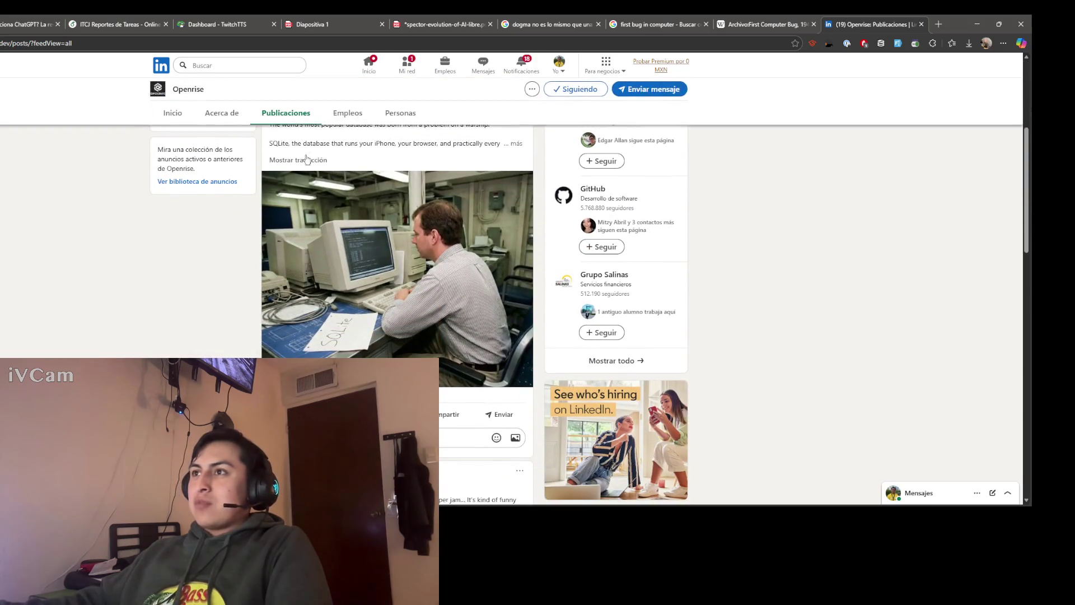
scroll(308, 252, "up", 2)
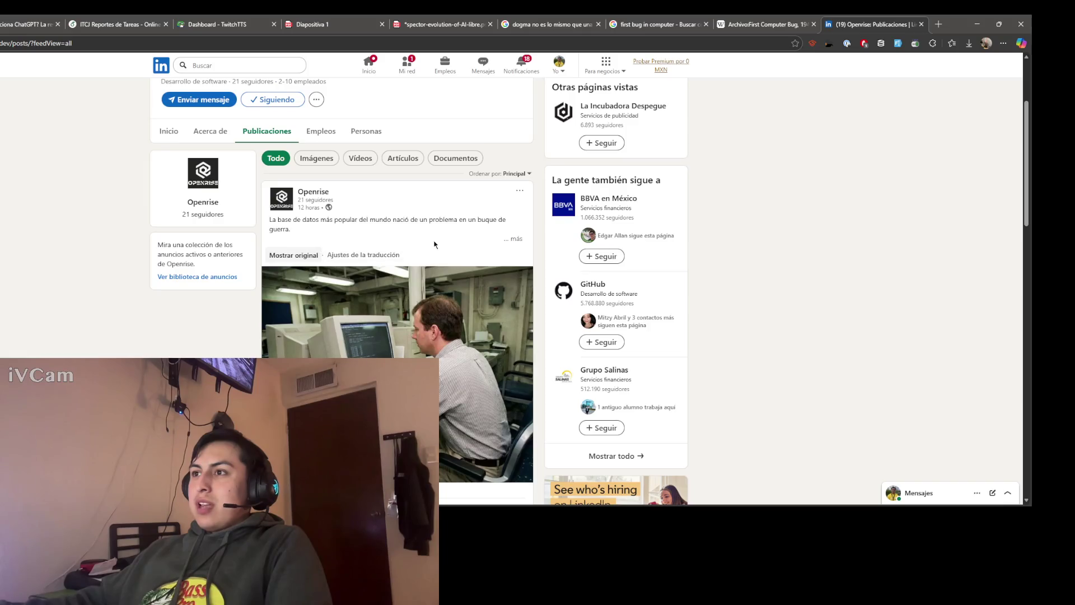
Step: Expand the SQLite post, switch it from the Spanish translation back to English, and return to Overleaf
left_click(507, 240)
scroll(241, 322, "down", 1)
scroll(253, 328, "down", 2)
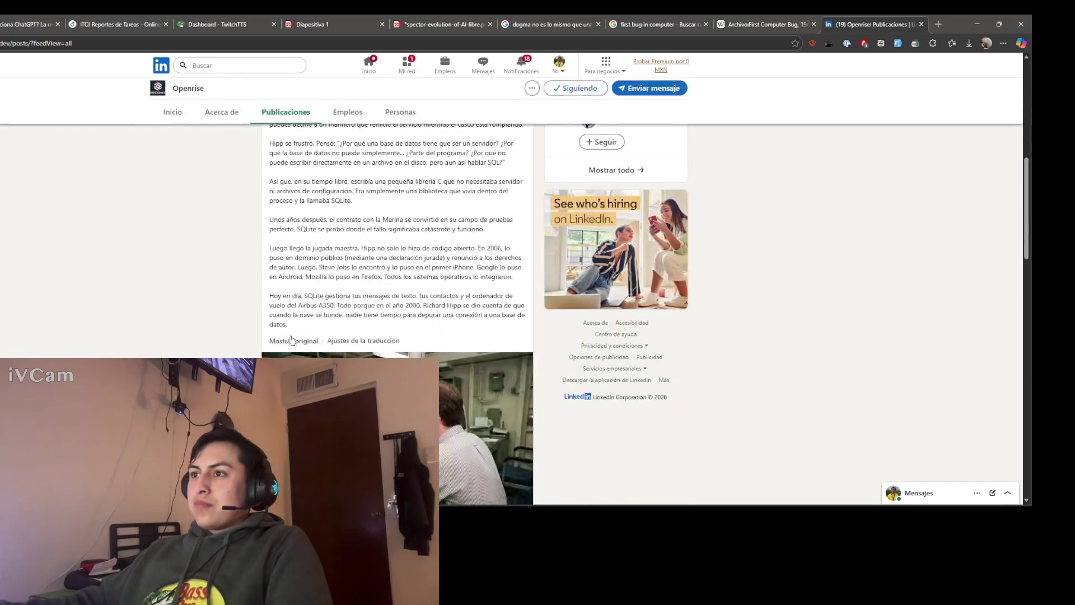
left_click(292, 342)
scroll(215, 283, "up", 3)
scroll(84, 300, "up", 1)
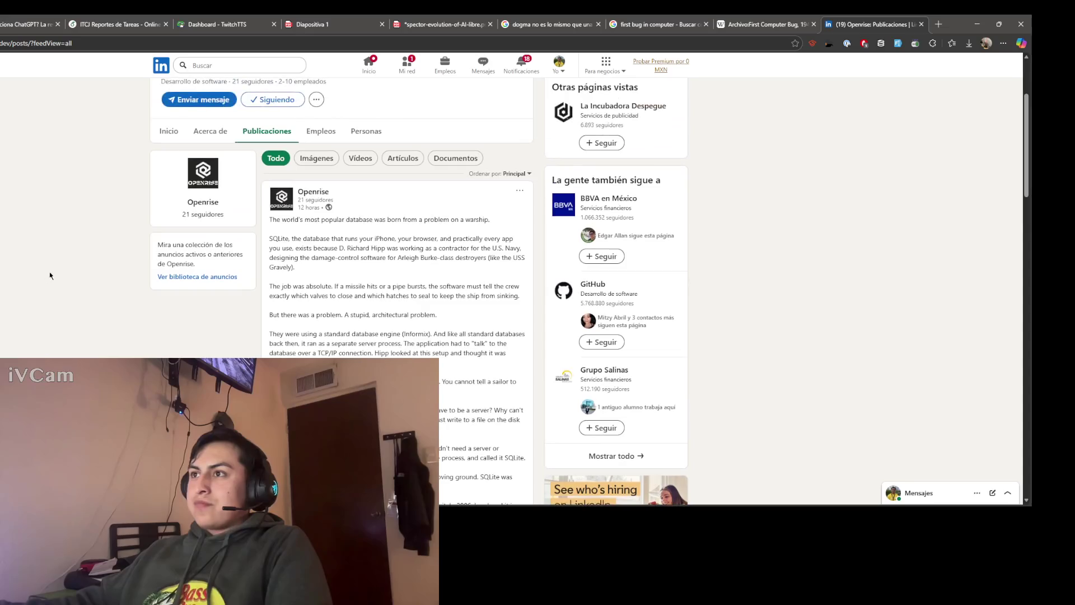
scroll(59, 227, "down", 1)
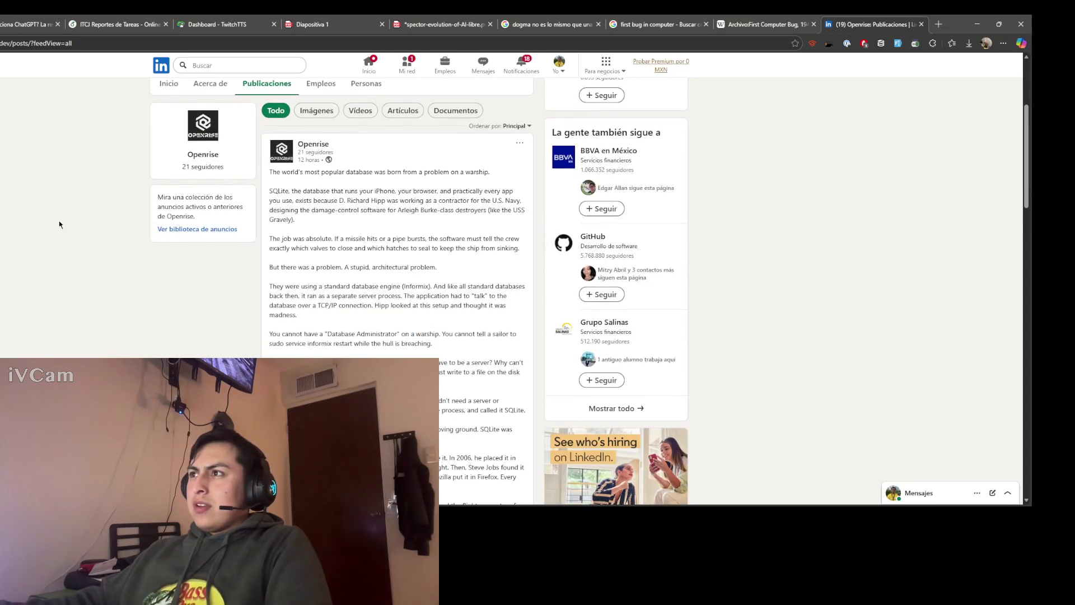
scroll(475, 160, "up", 1)
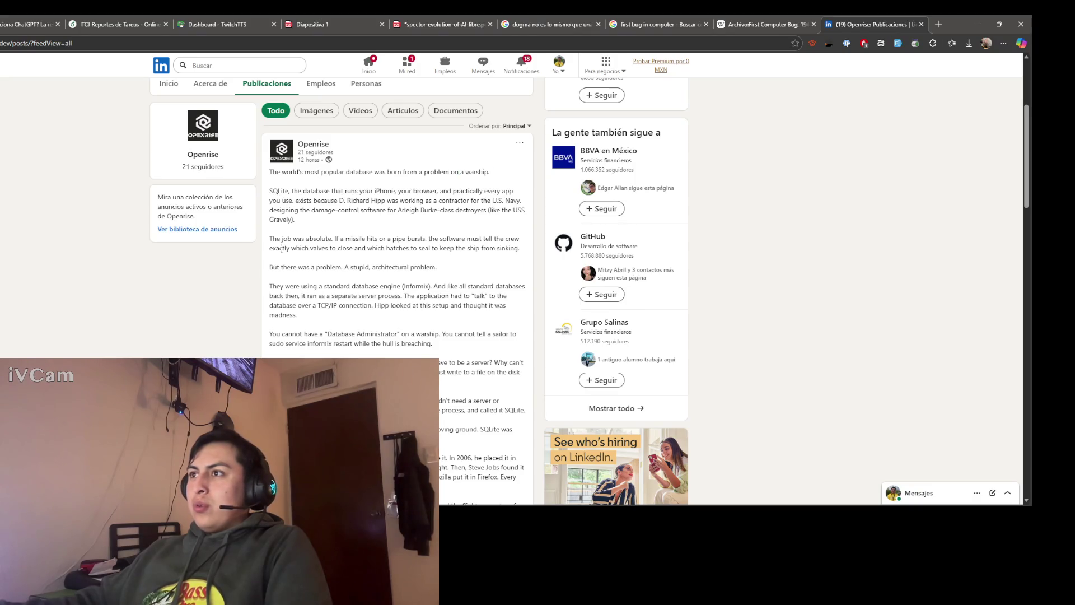
scroll(265, 296, "up", 1)
scroll(266, 296, "up", 3)
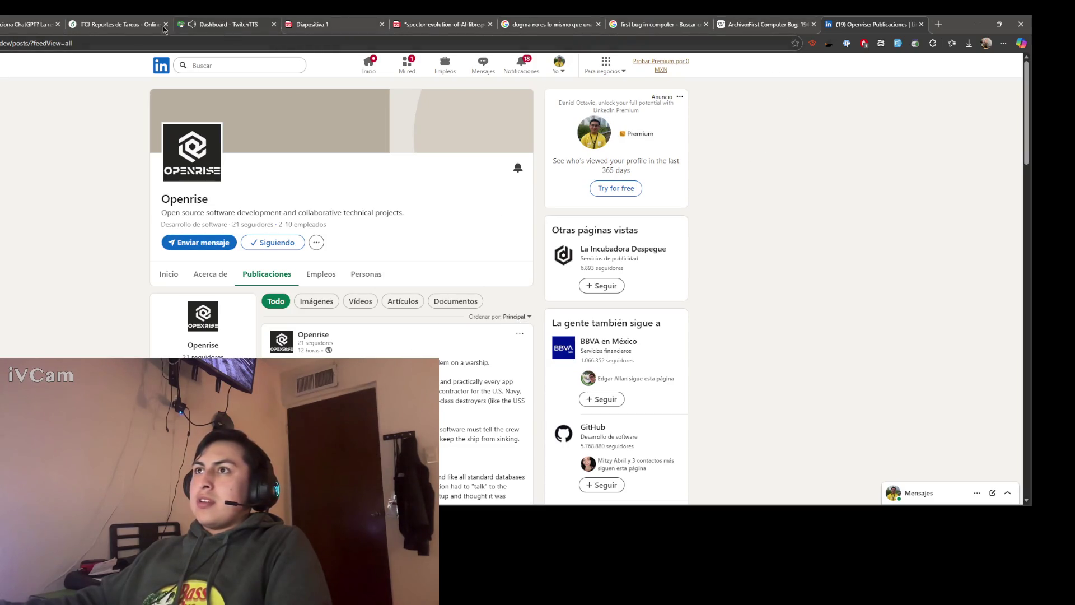
left_click(126, 26)
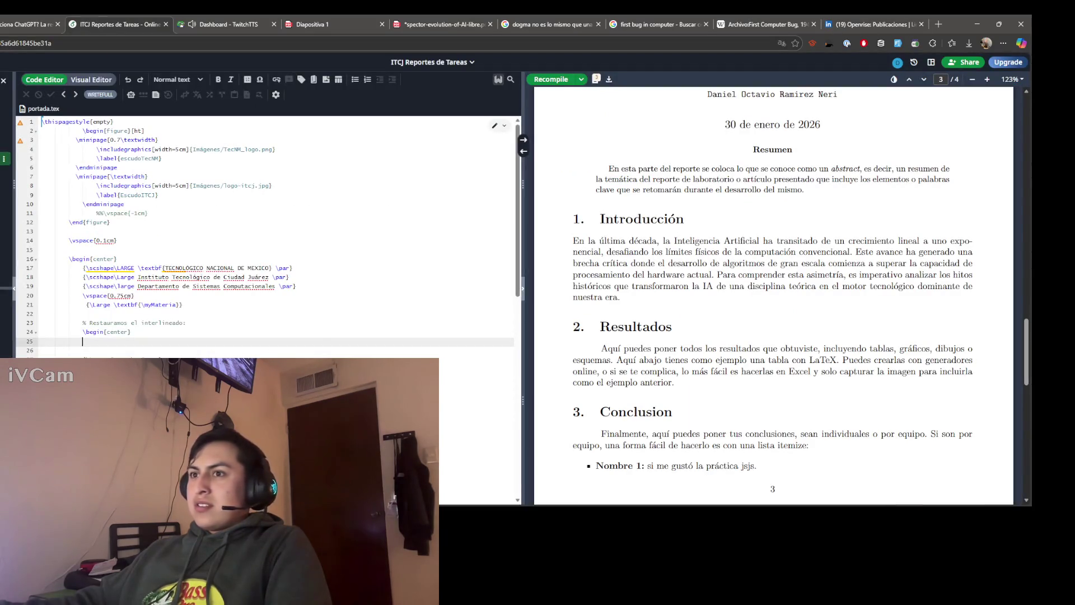
scroll(160, 251, "down", 3)
left_click(160, 251)
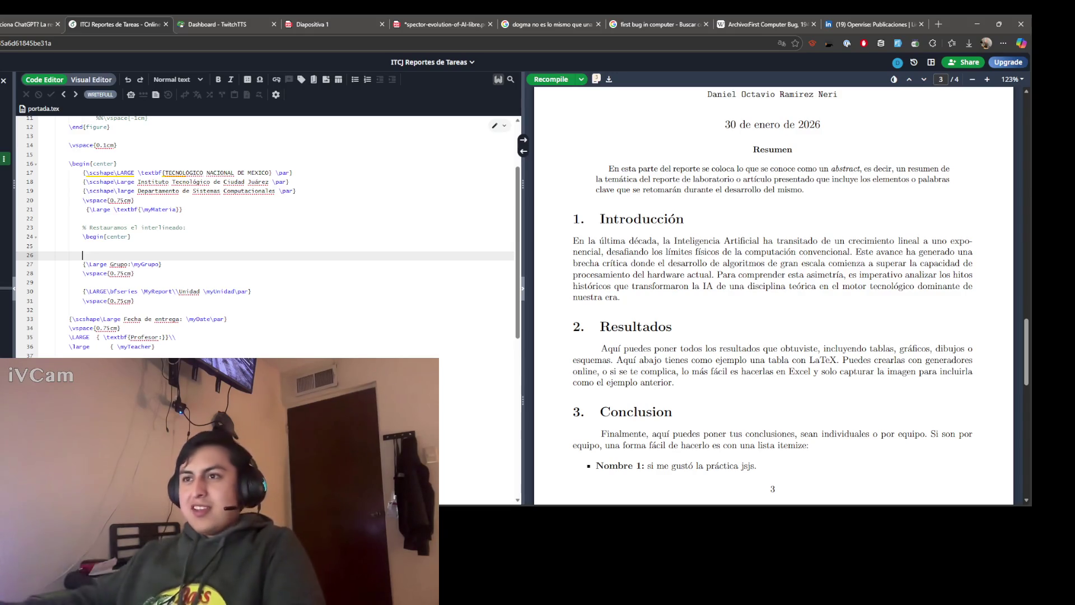
left_click(172, 264)
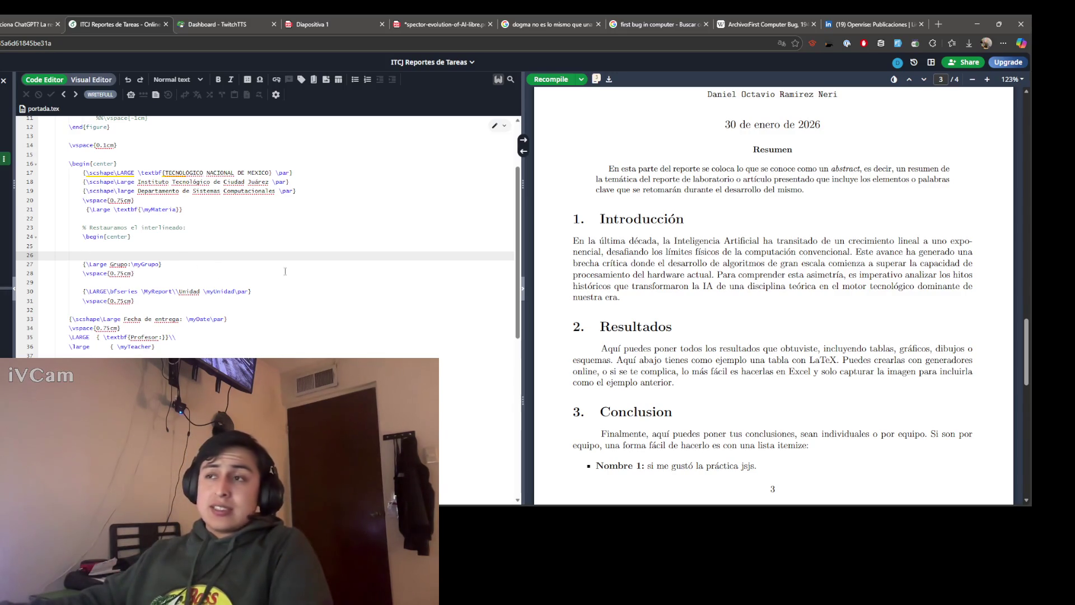
scroll(254, 272, "up", 1)
scroll(254, 272, "up", 1)
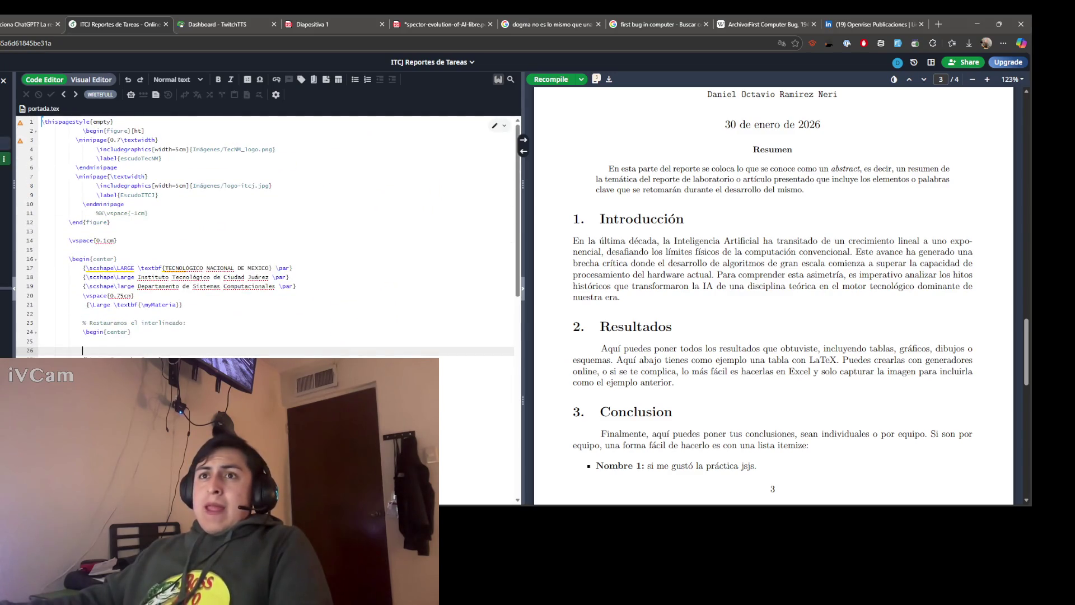
Step: Open contenido.tex from the file tree
left_click(5, 112)
scroll(191, 249, "down", 2)
scroll(192, 249, "down", 2)
scroll(192, 249, "up", 1)
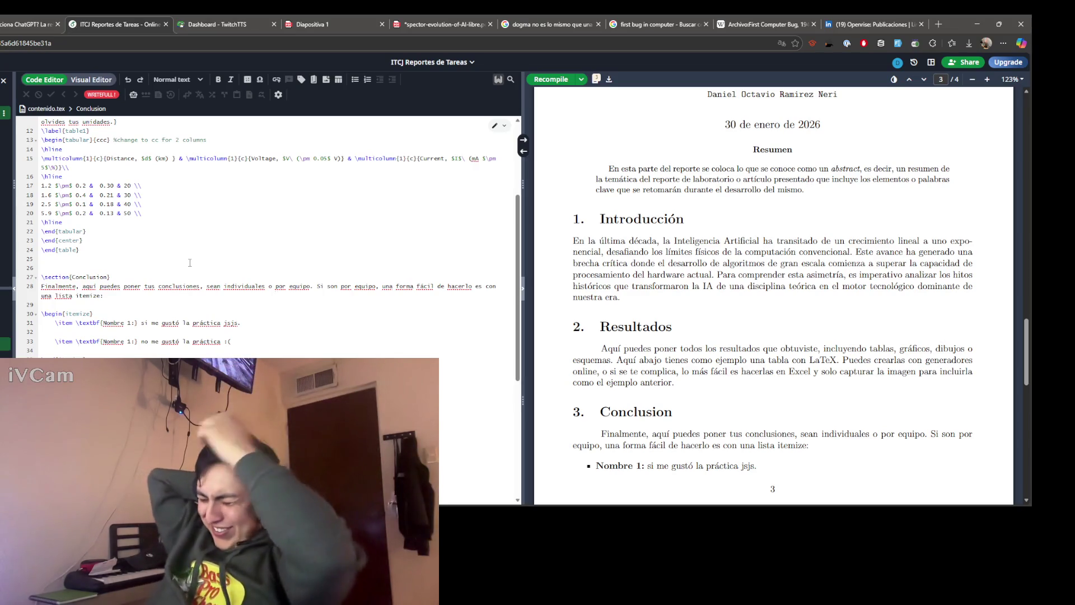
scroll(190, 264, "up", 2)
scroll(214, 306, "up", 2)
key("Down")
key("Down")
left_click(137, 268)
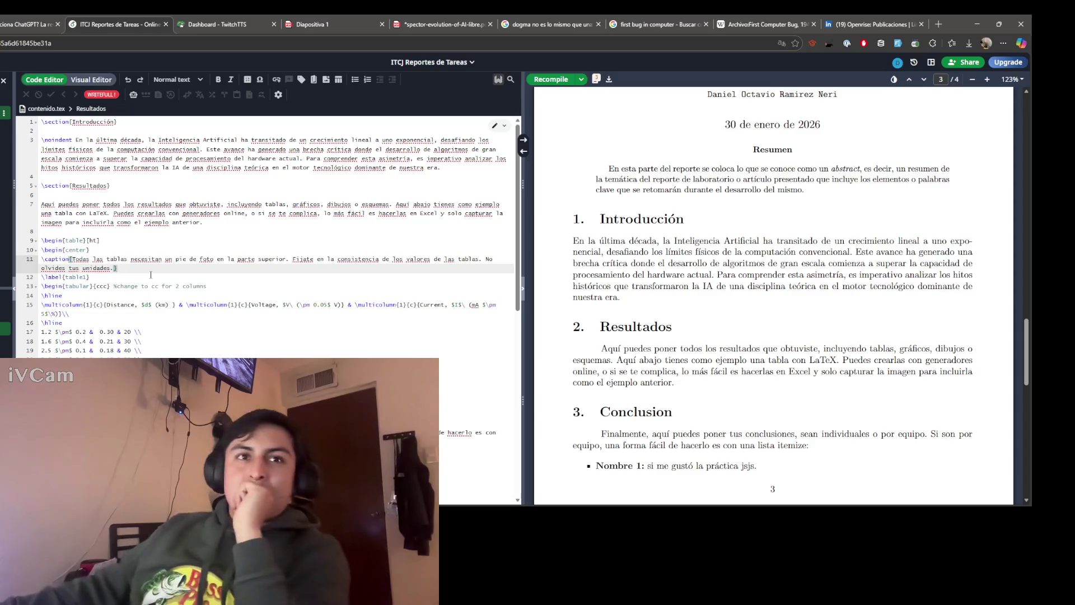
left_click(120, 305)
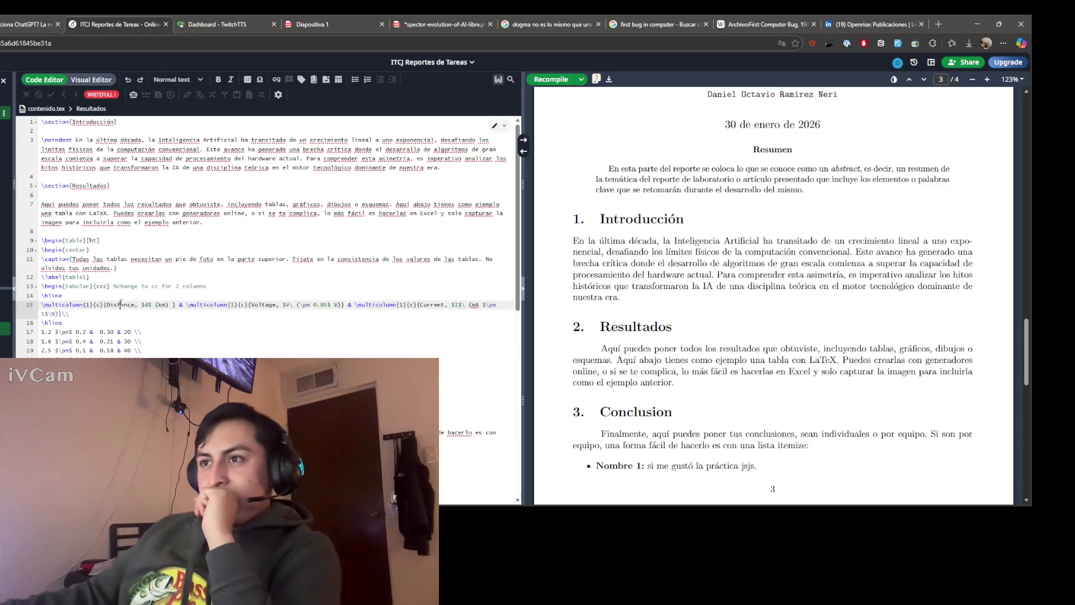
Step: Place the cursor in contenido.tex after the Introducción paragraph, then load main.tex
left_click(120, 288)
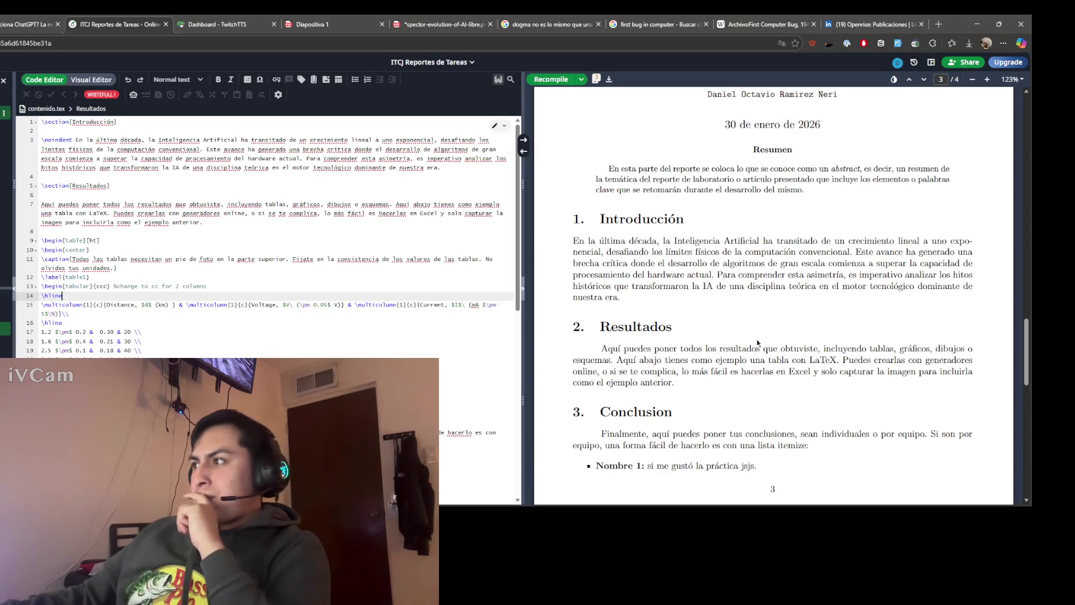
scroll(756, 341, "down", 4)
scroll(740, 336, "up", 1)
scroll(706, 333, "up", 2)
scroll(661, 323, "up", 1)
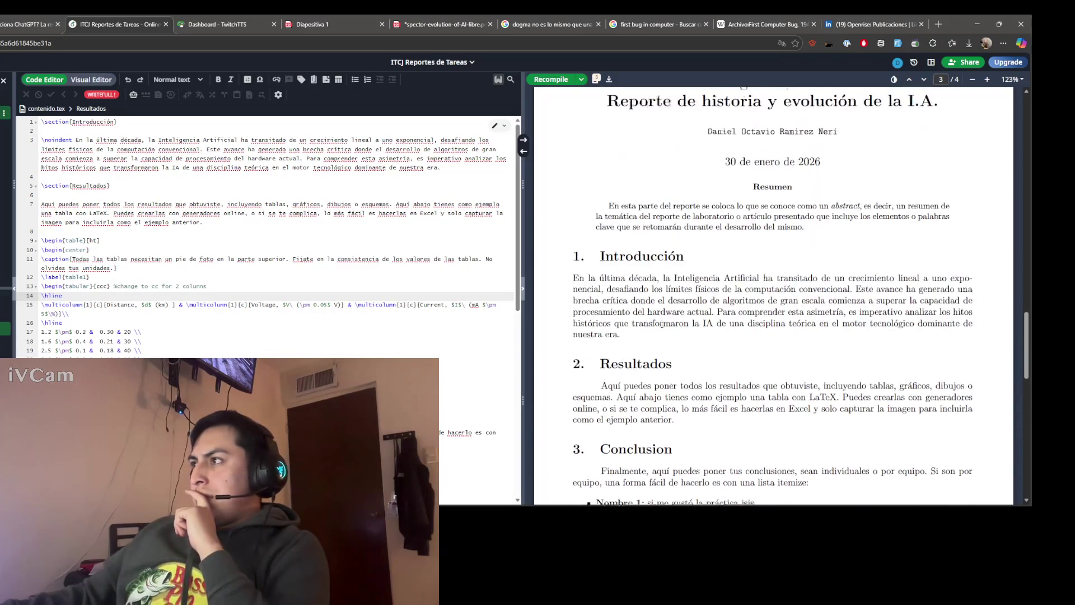
scroll(622, 311, "up", 1)
scroll(619, 303, "up", 1)
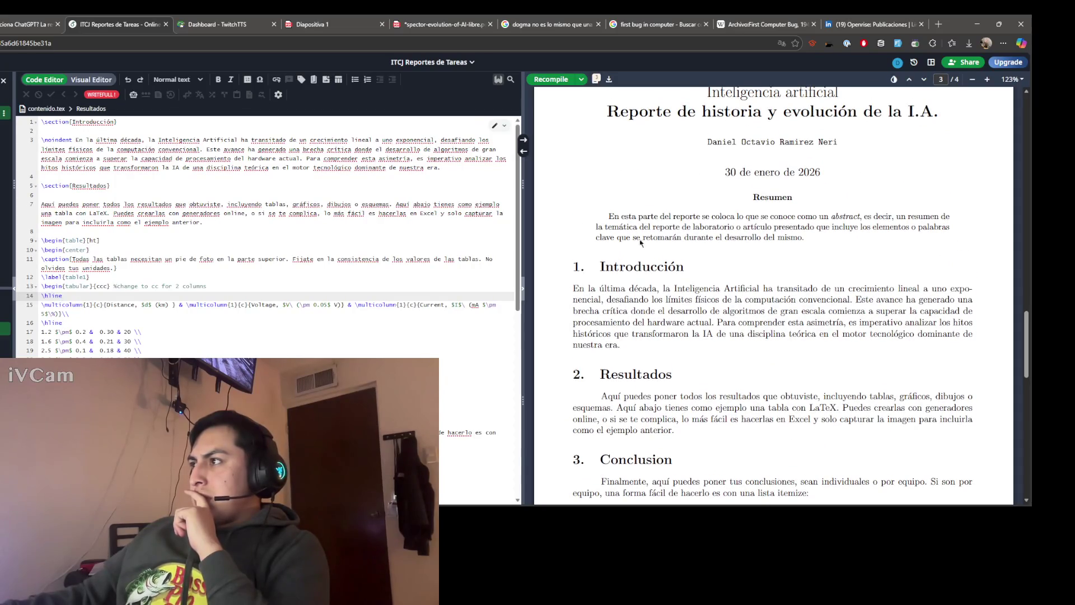
left_click(51, 176)
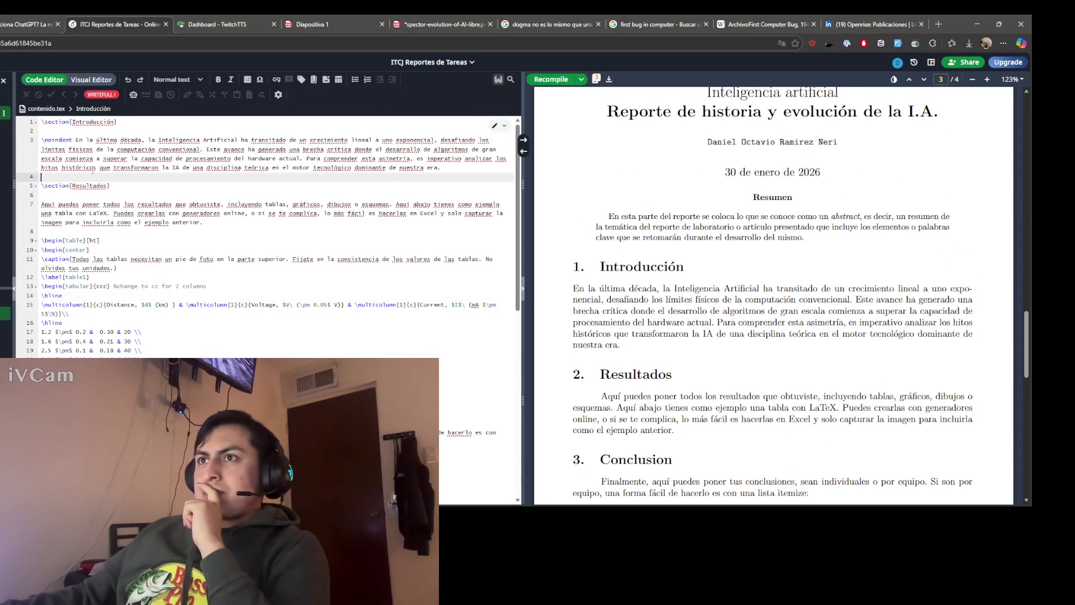
left_click(6, 159)
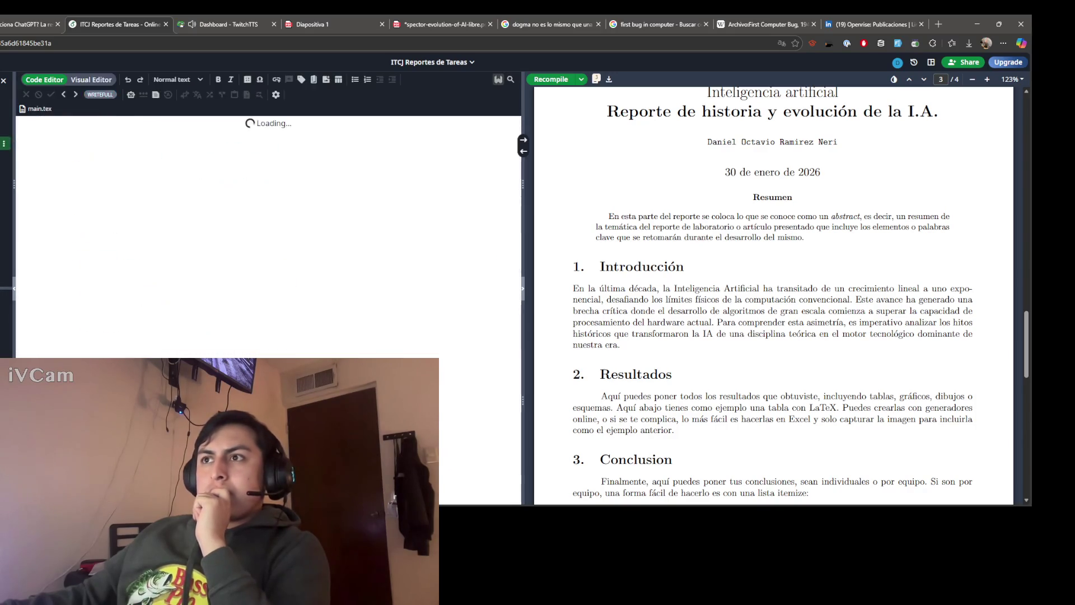
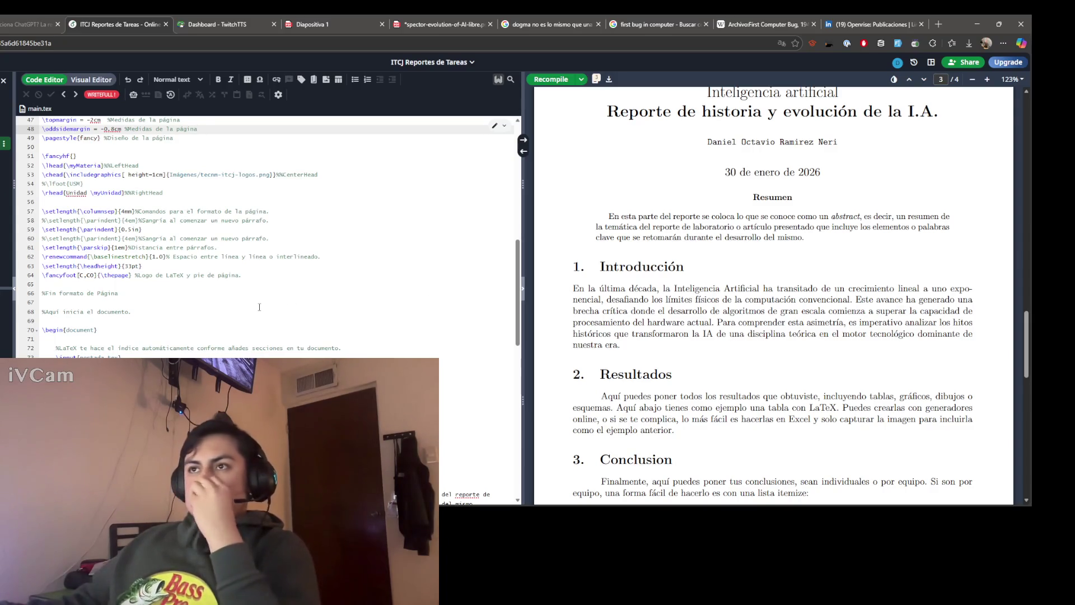
scroll(183, 171, "up", 3)
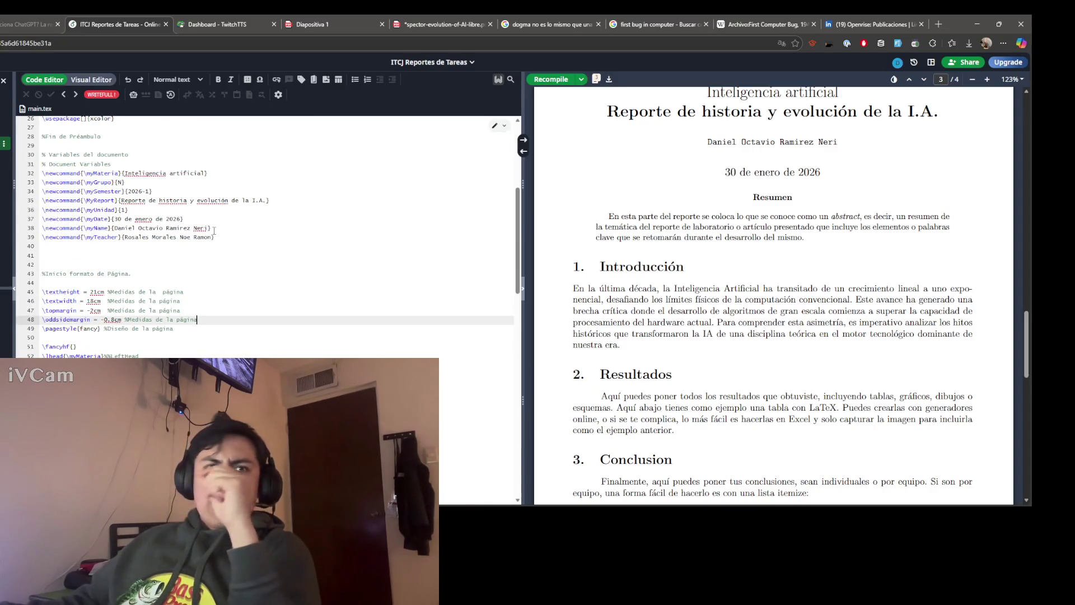
scroll(231, 243, "up", 3)
scroll(244, 304, "up", 1)
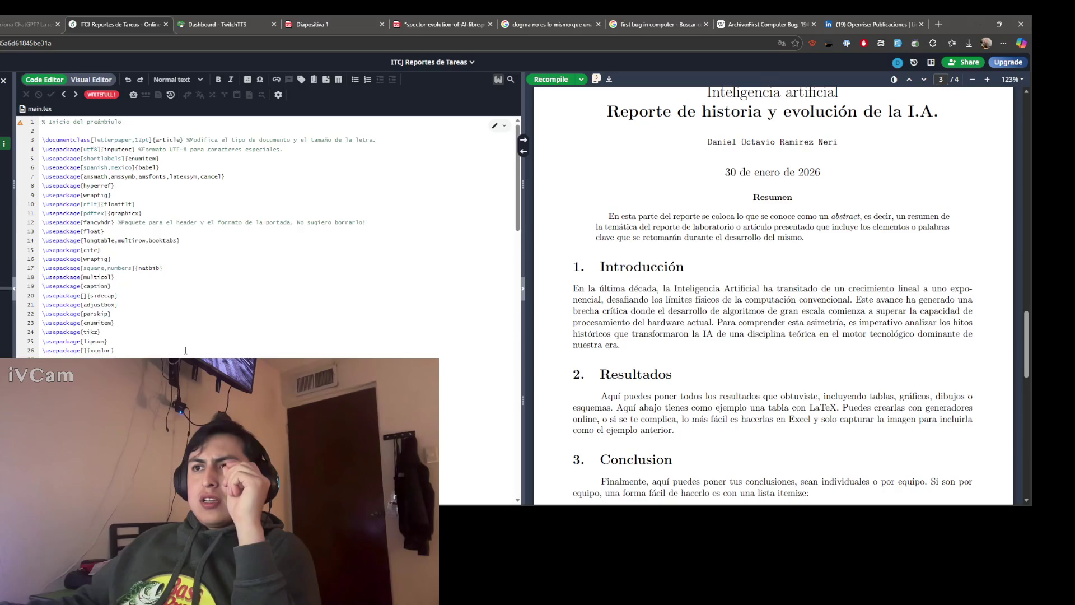
scroll(184, 349, "down", 3)
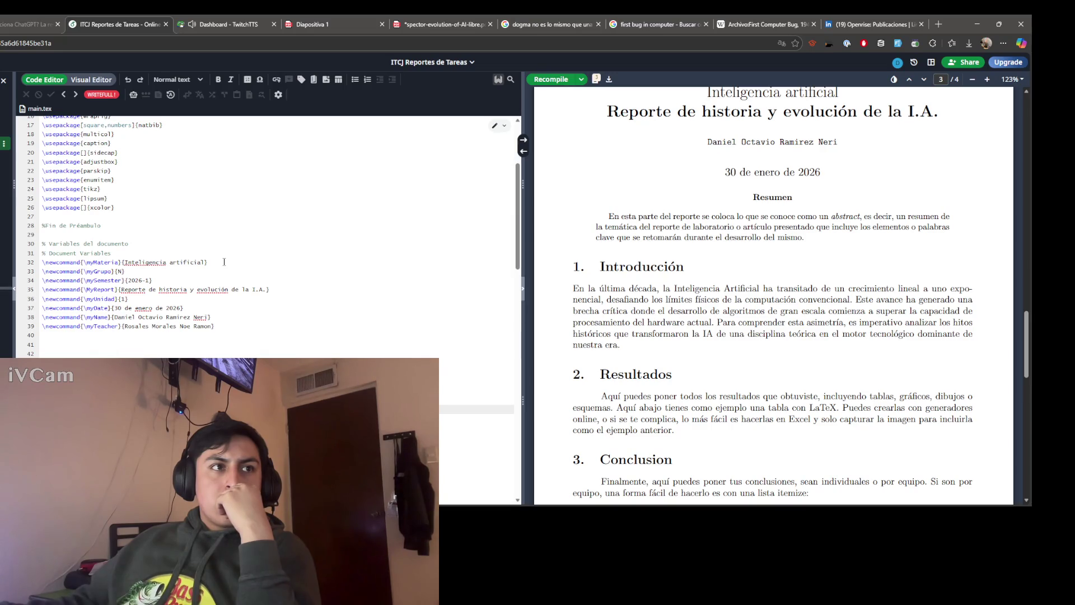
scroll(223, 262, "up", 3)
Step: Scroll through main.tex, then open contenido.tex at its Introducción and Resultados sections
left_click(184, 355)
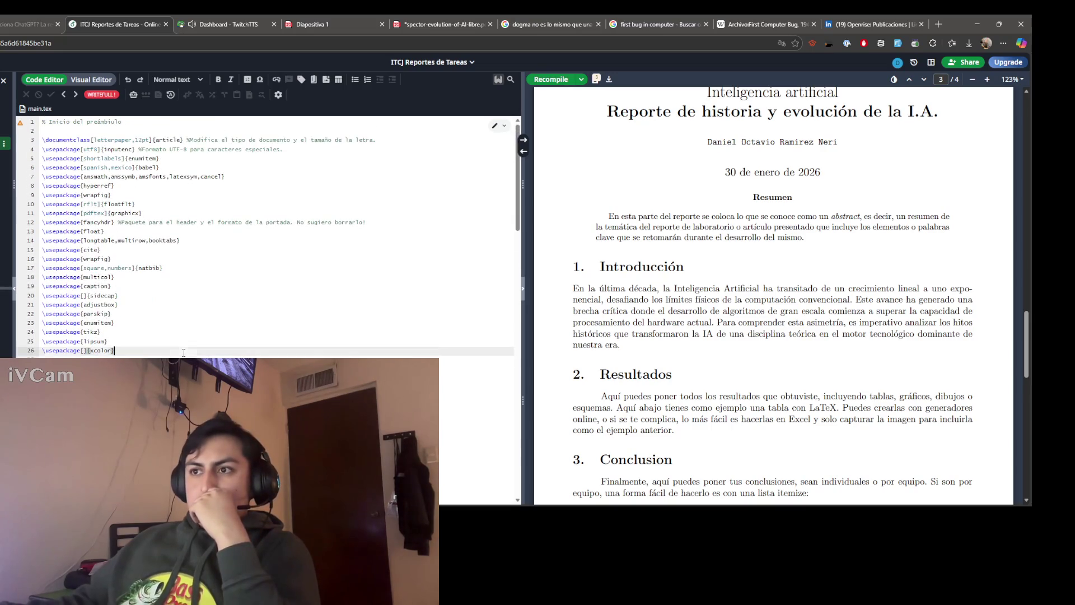
left_click(164, 350)
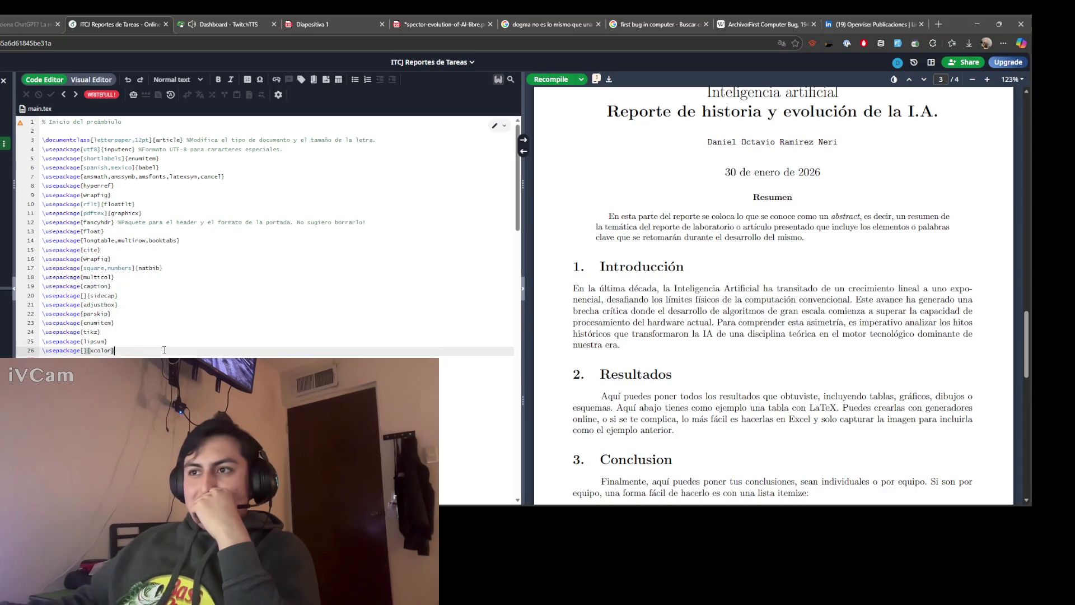
key("Up")
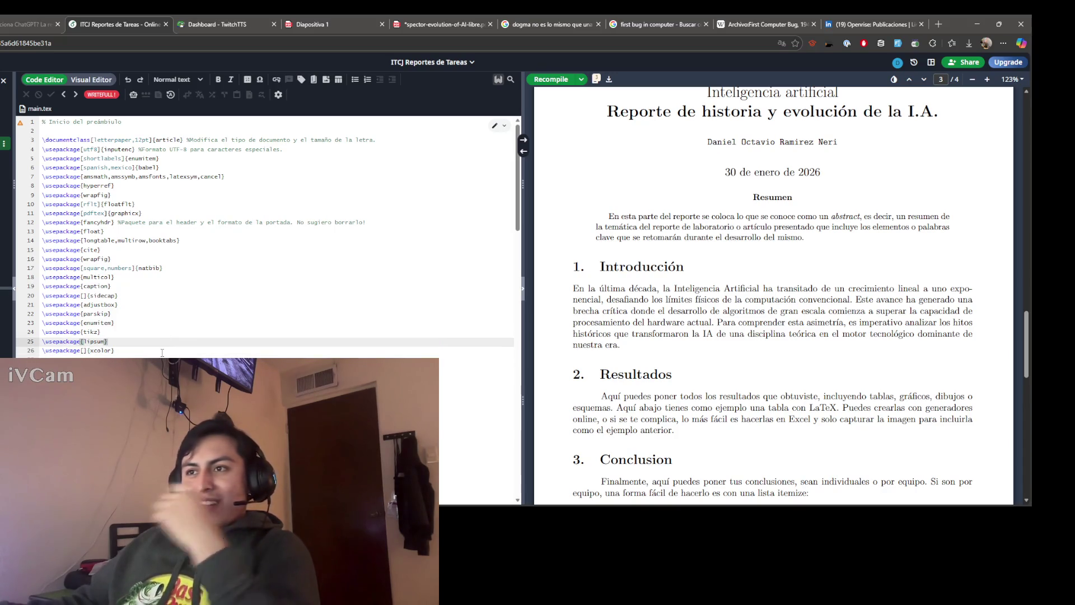
left_click(160, 350)
scroll(746, 378, "down", 2)
scroll(770, 344, "up", 1)
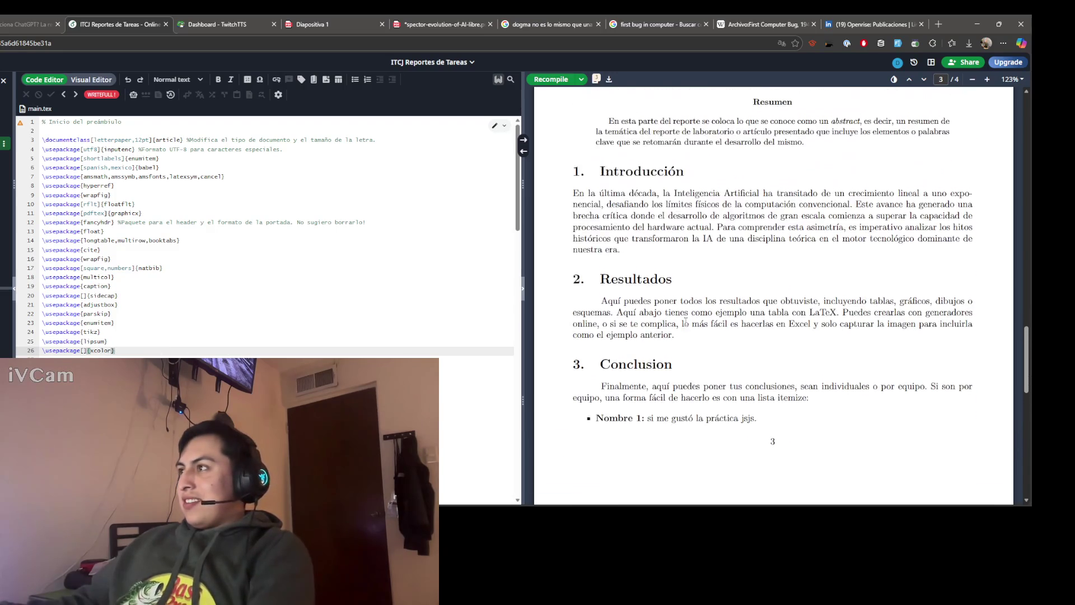
scroll(252, 253, "down", 3)
scroll(158, 357, "down", 3)
scroll(158, 356, "down", 4)
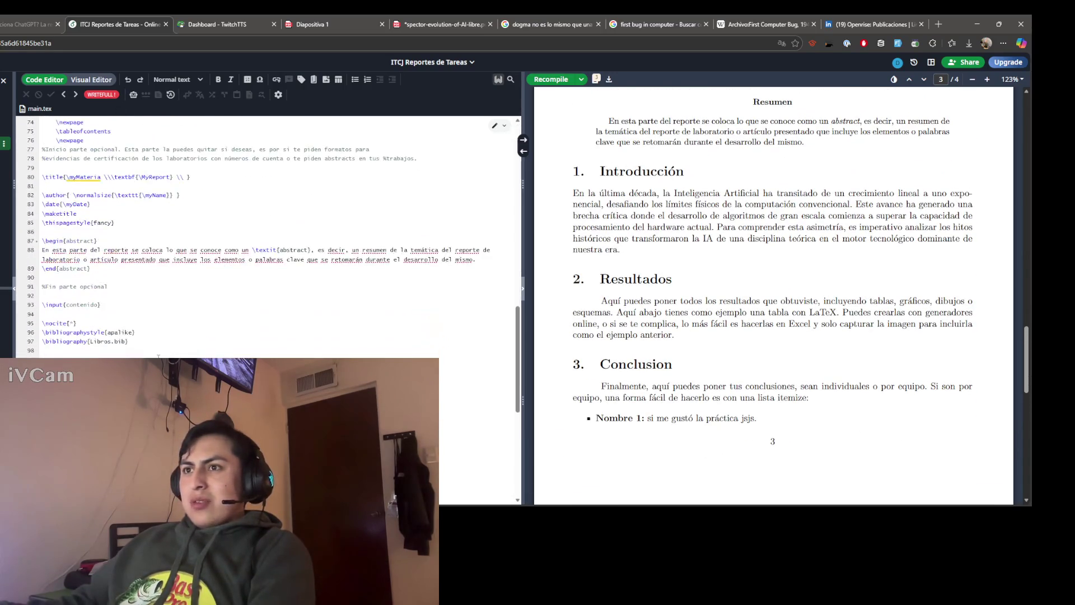
scroll(155, 356, "up", 3)
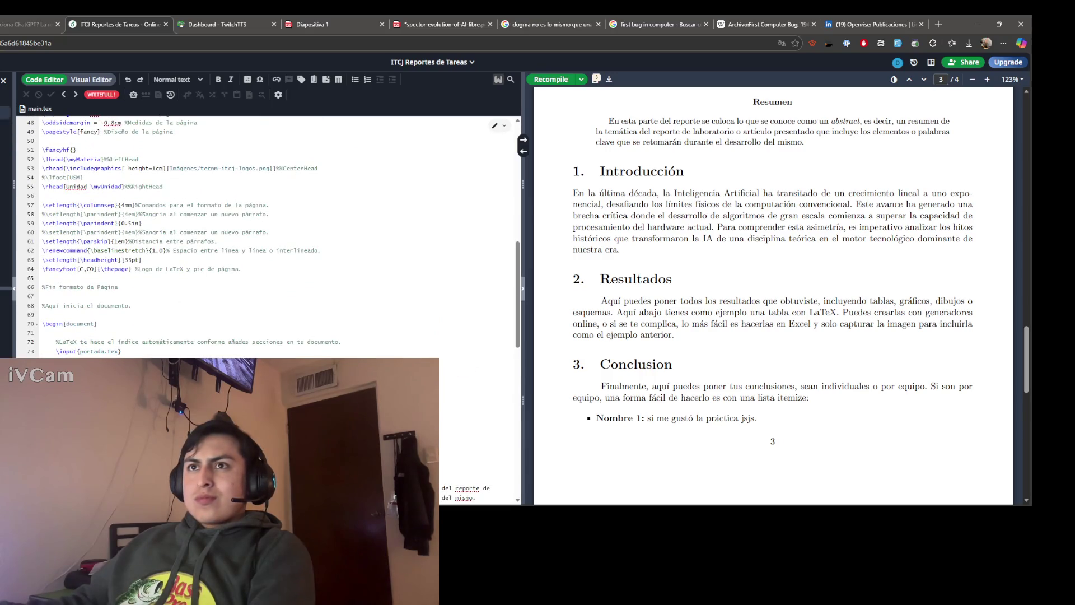
left_click(155, 357)
scroll(156, 297, "down", 5)
scroll(156, 298, "up", 2)
scroll(155, 297, "up", 1)
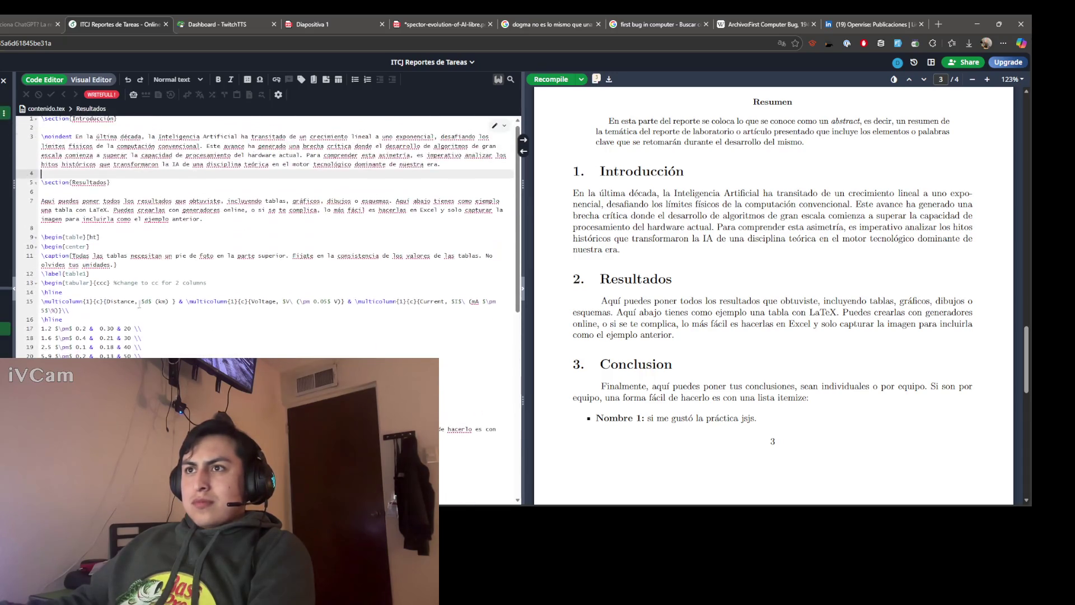
scroll(101, 252, "up", 1)
Step: Delete the Resultados heading on line 5 and start the new title 'Ada Lovelace y'
left_click(71, 186)
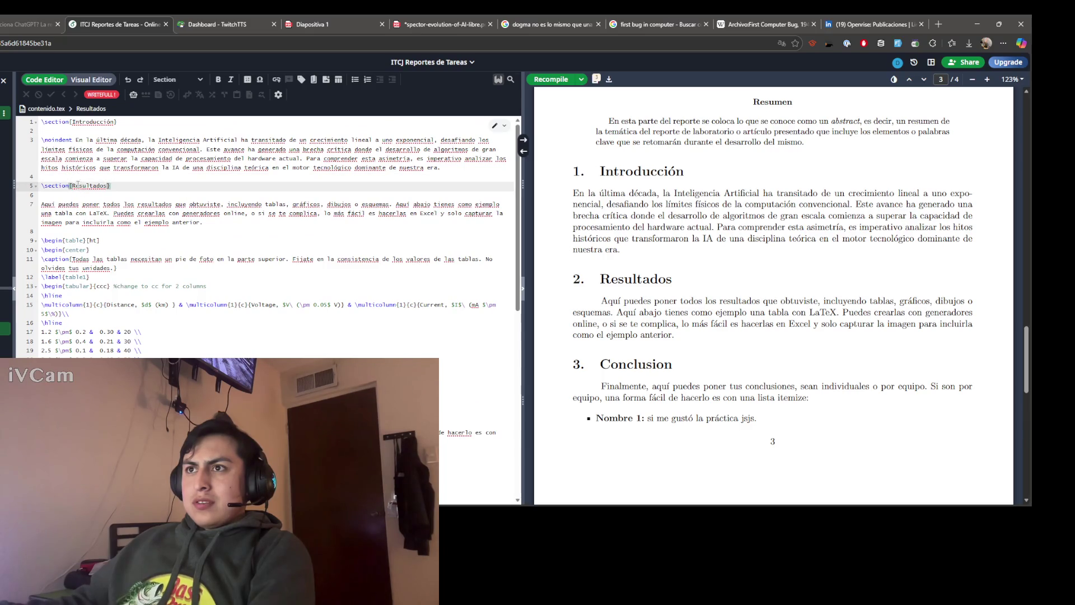
left_click_drag(71, 186, 97, 185)
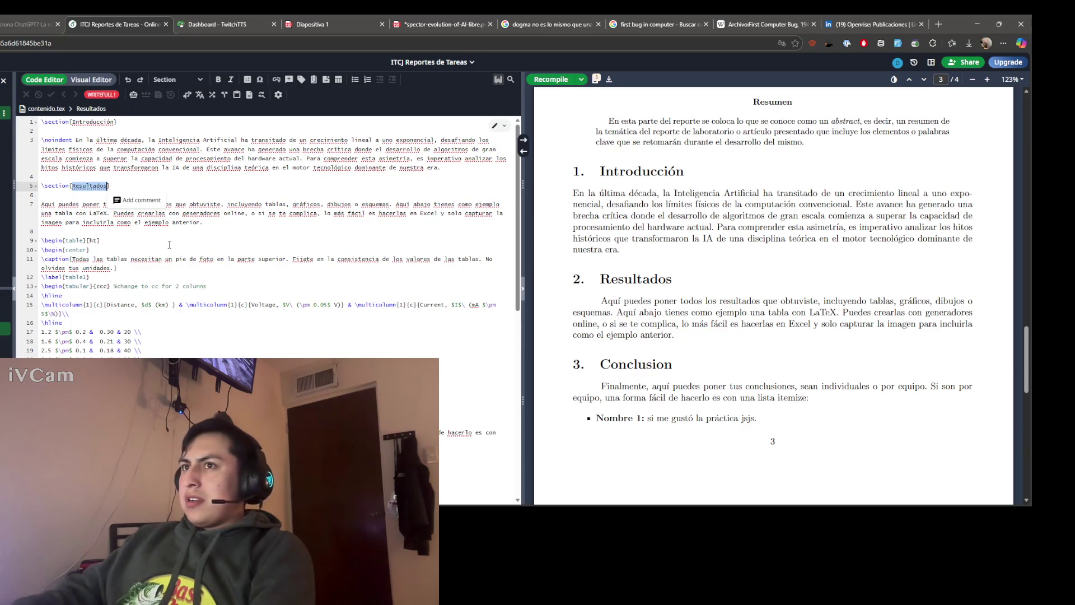
key("BackSpace")
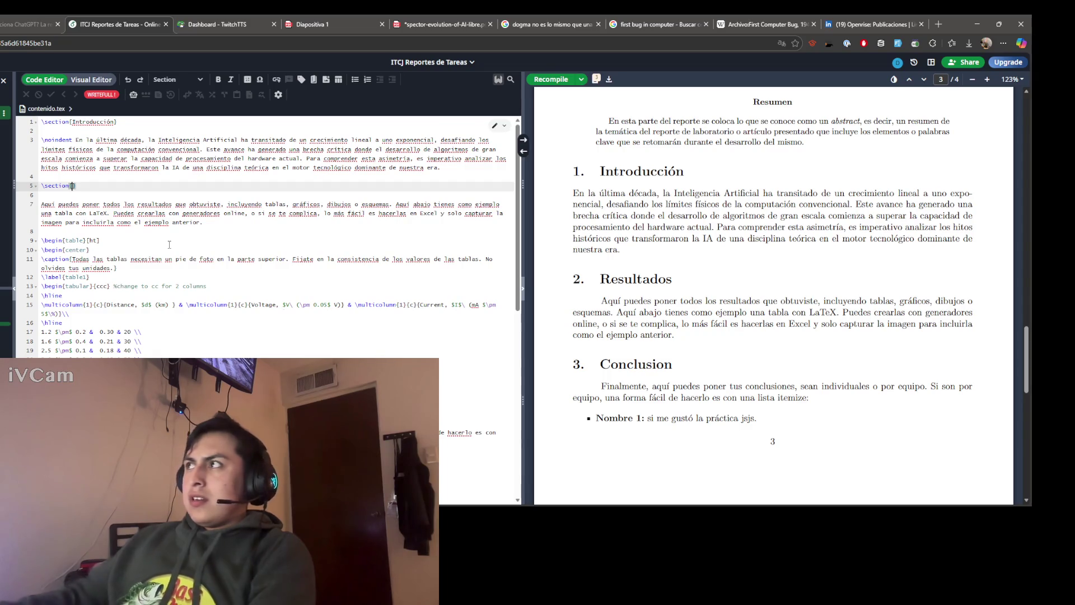
type("R")
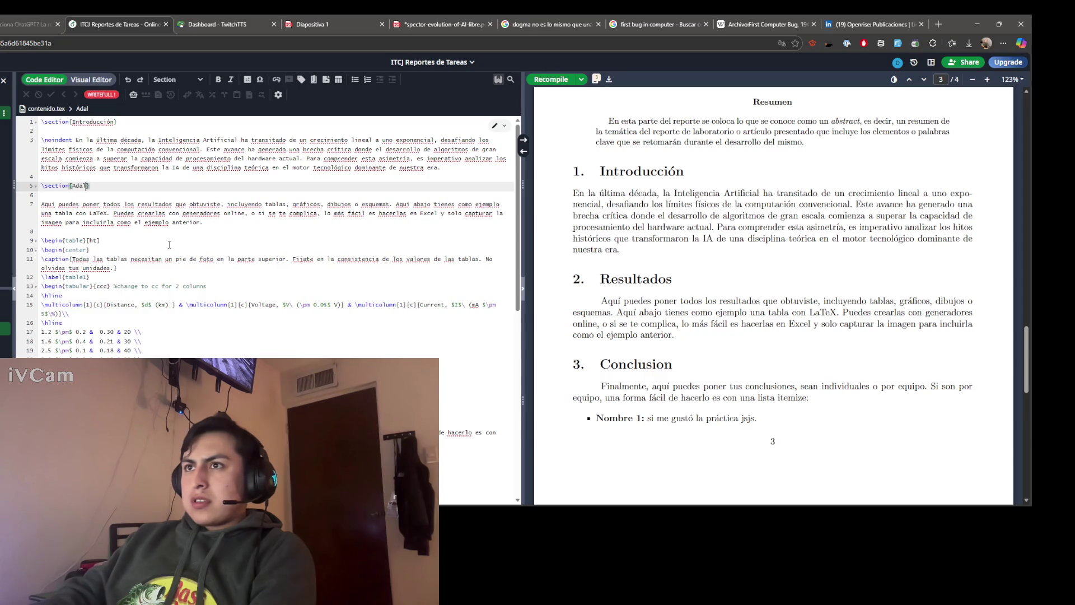
type("e y")
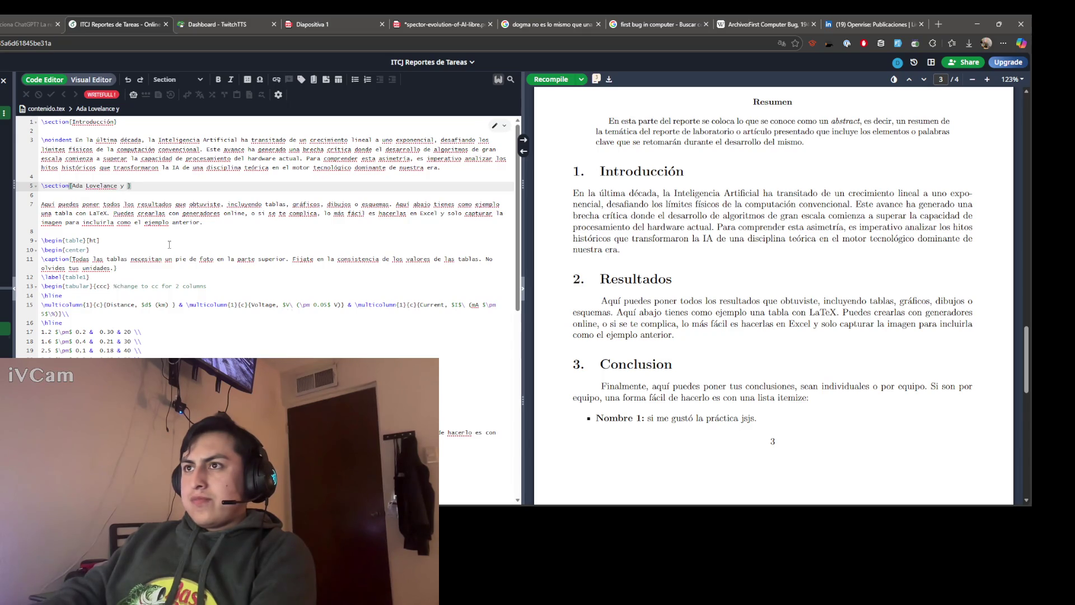
left_click(937, 25)
type("ada lovelance")
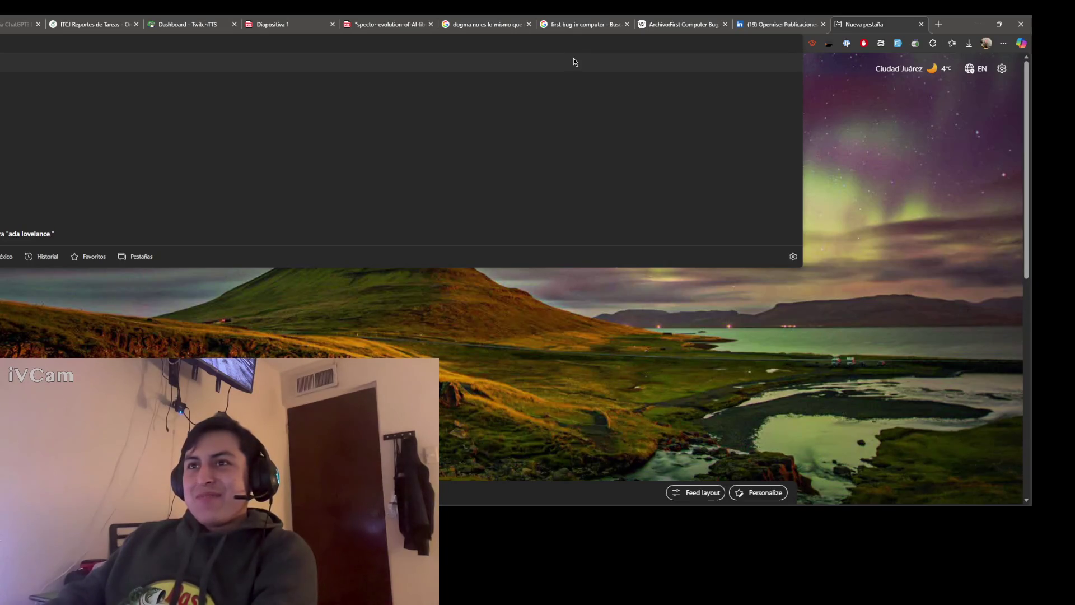
Step: Search Google for 'ada lovelace y charles babbage' and begin revising the query
key("Return")
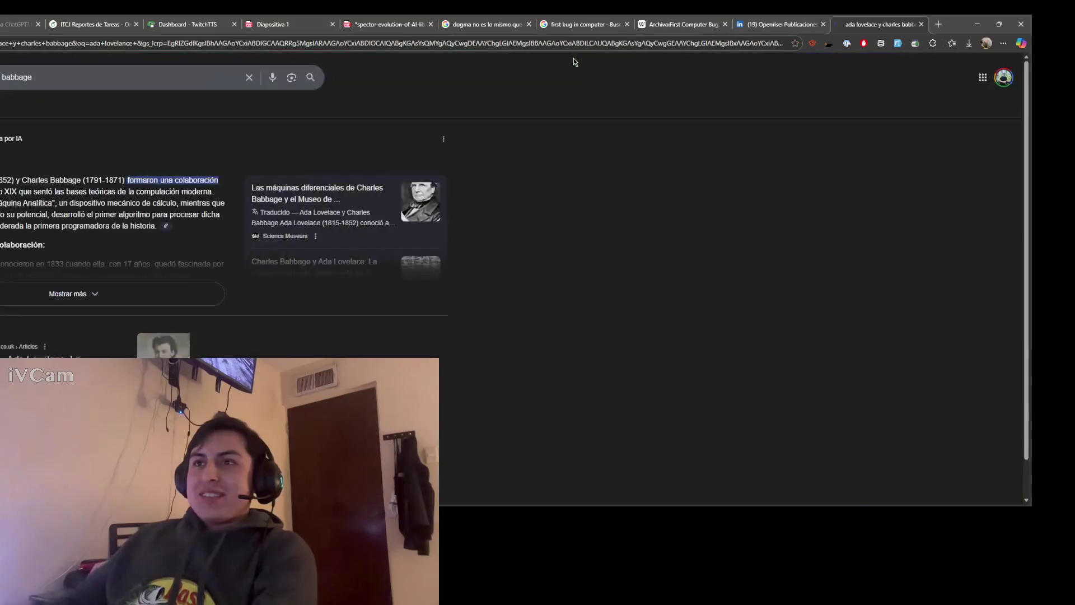
scroll(35, 85, "down", 1)
scroll(34, 85, "up", 1)
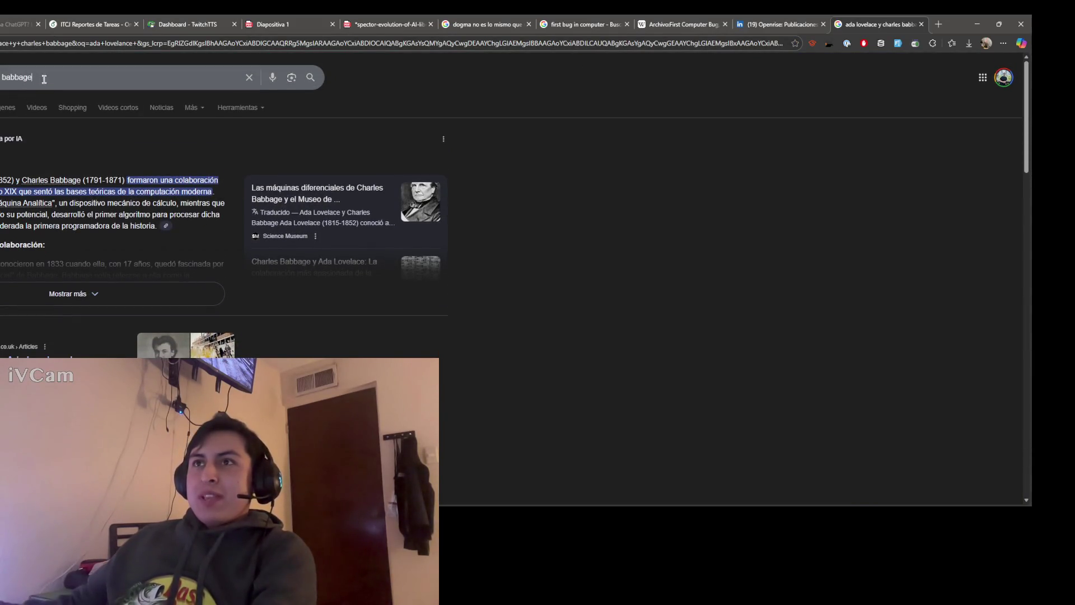
left_click(25, 78)
key("BackSpace")
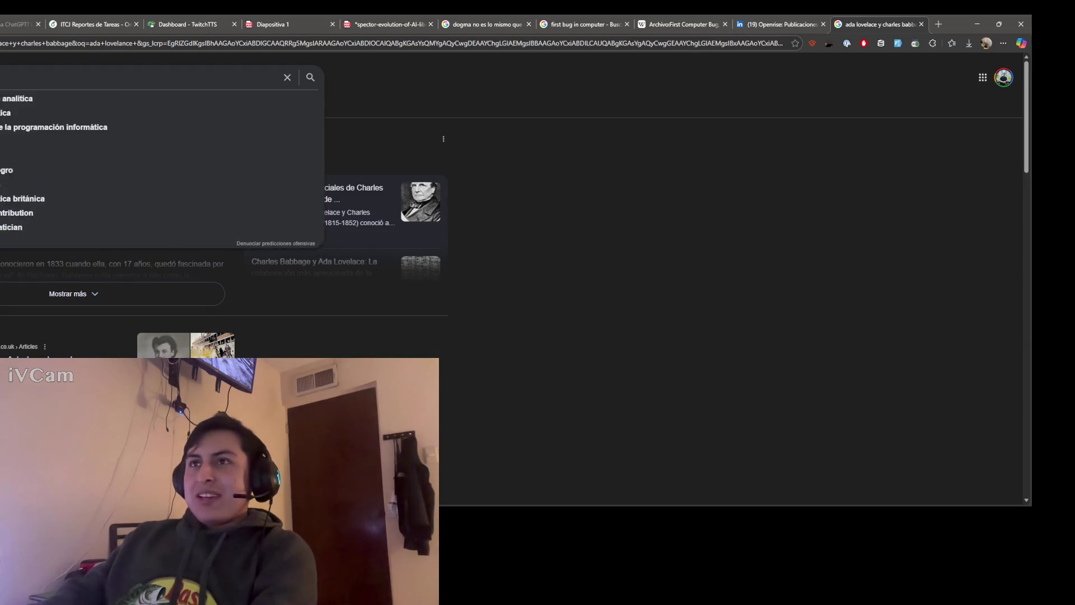
type("maquinas nunca ")
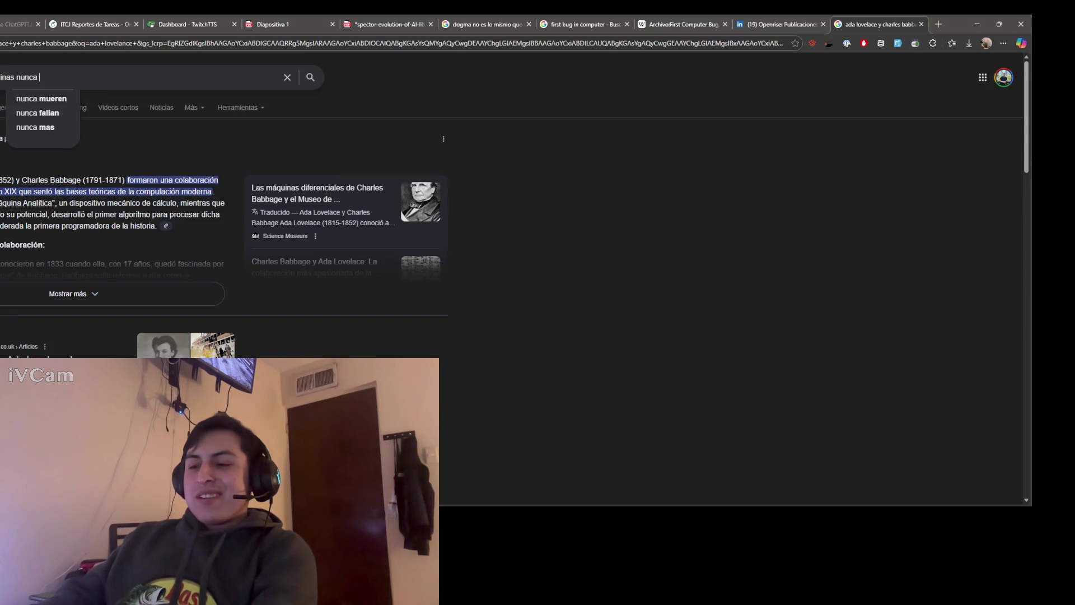
type("tendrian")
Step: Run the revised query 'ada lovelace las maquinas nunca pensarian por su cuenta'
key("BackSpace")
key("BackSpace")
key("BackSpace")
key("BackSpace")
key("BackSpace")
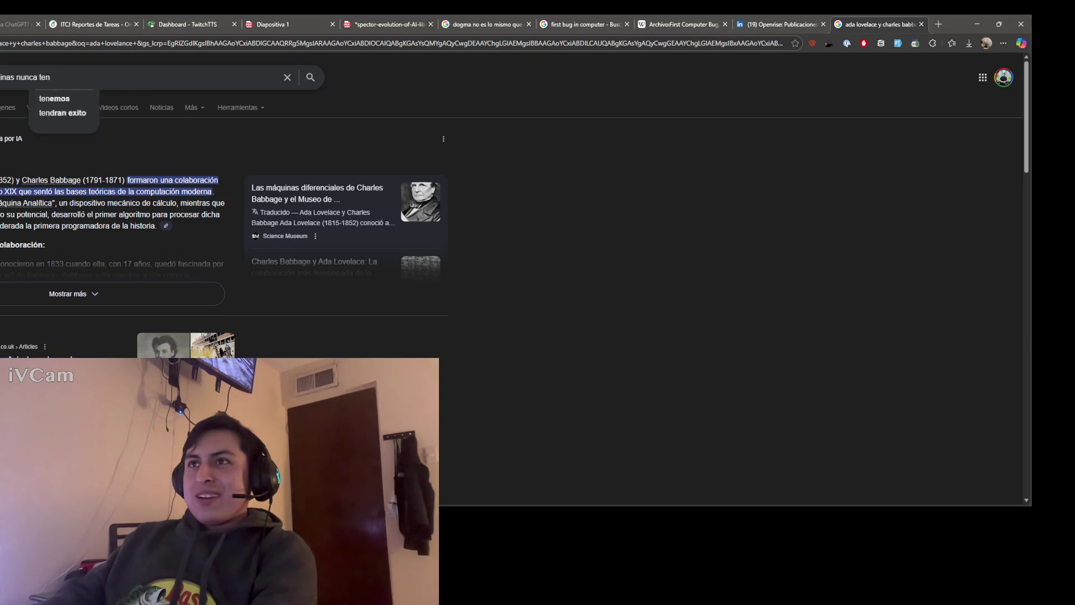
key("BackSpace")
key("BackSpace")
key("BackSpace")
type("pensarian por su cuenta")
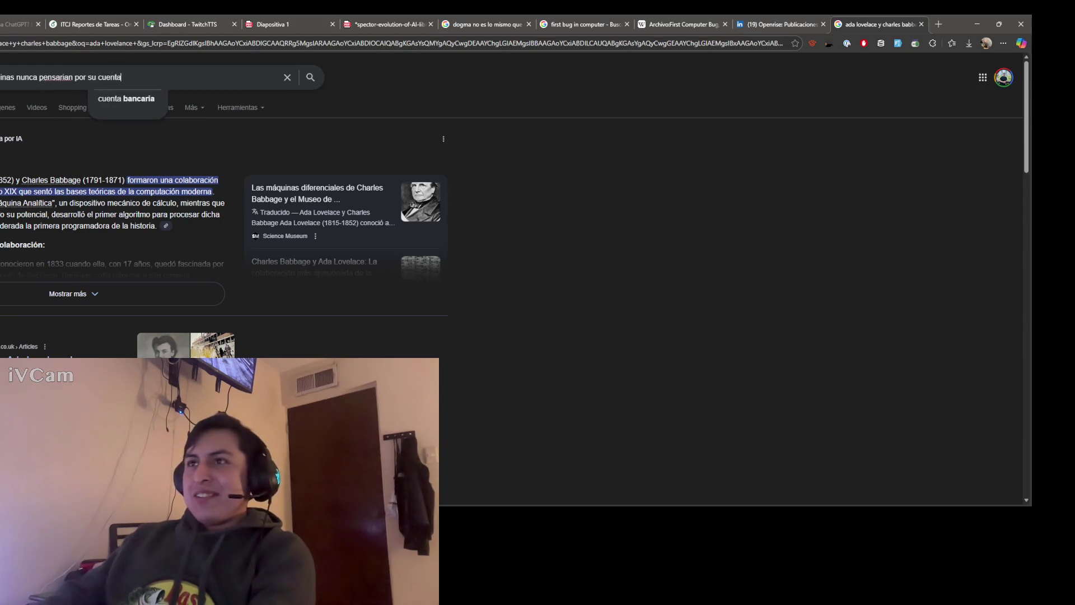
key("Return")
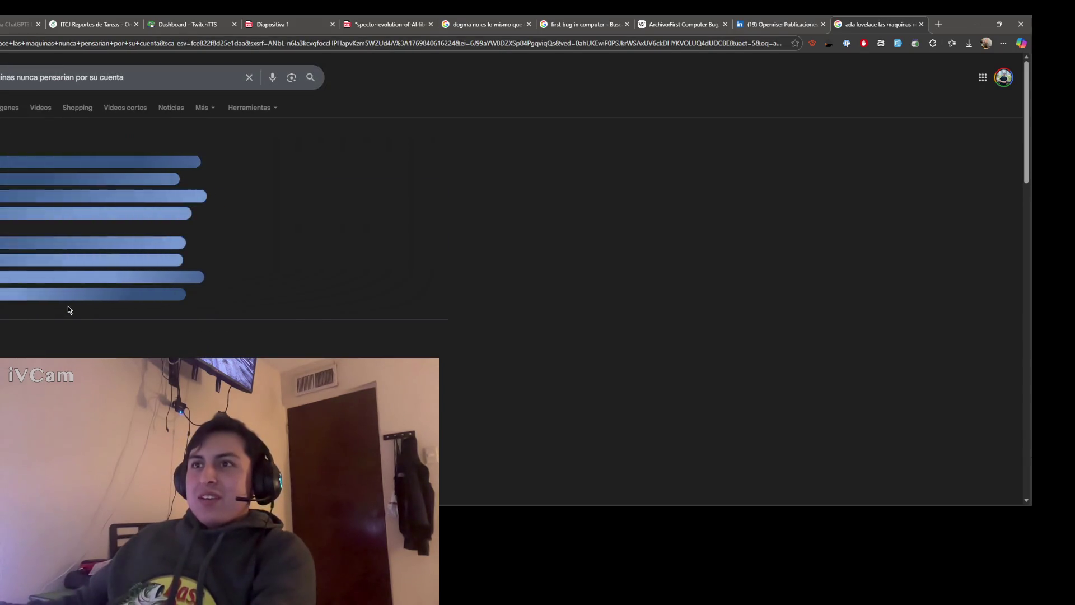
Step: Read the AI overview citing the 1843 Nota G and open the Think Academy article in a background tab
left_click(69, 306)
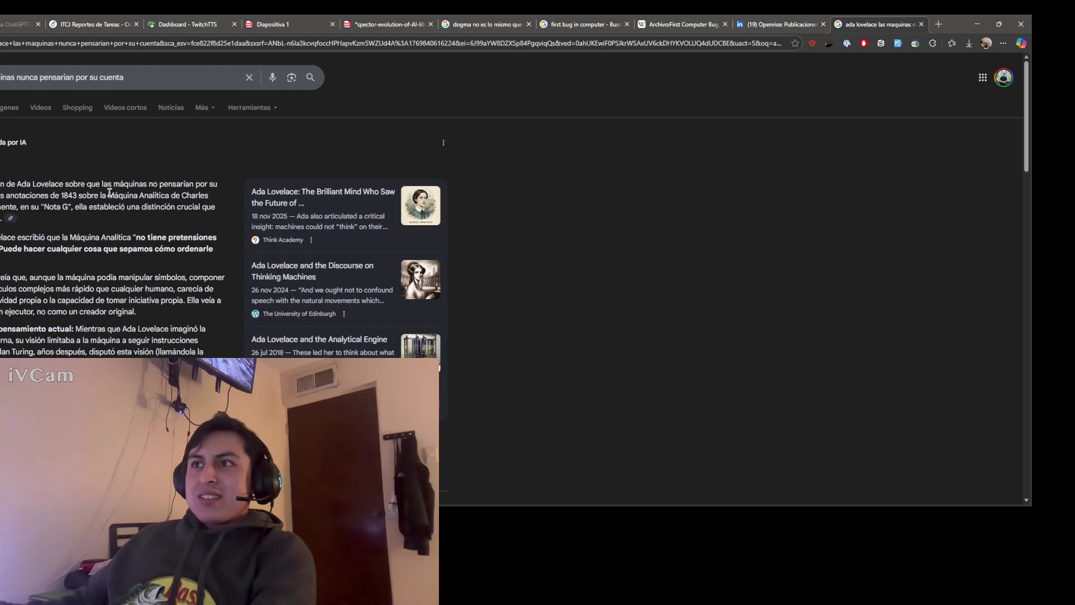
left_click_drag(61, 195, 174, 196)
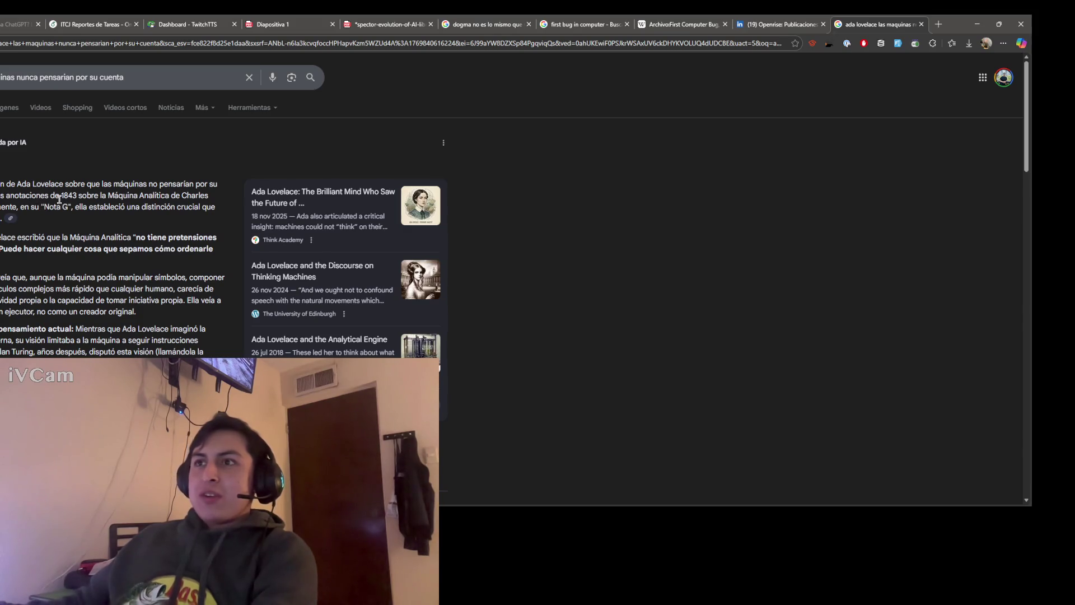
left_click(174, 195)
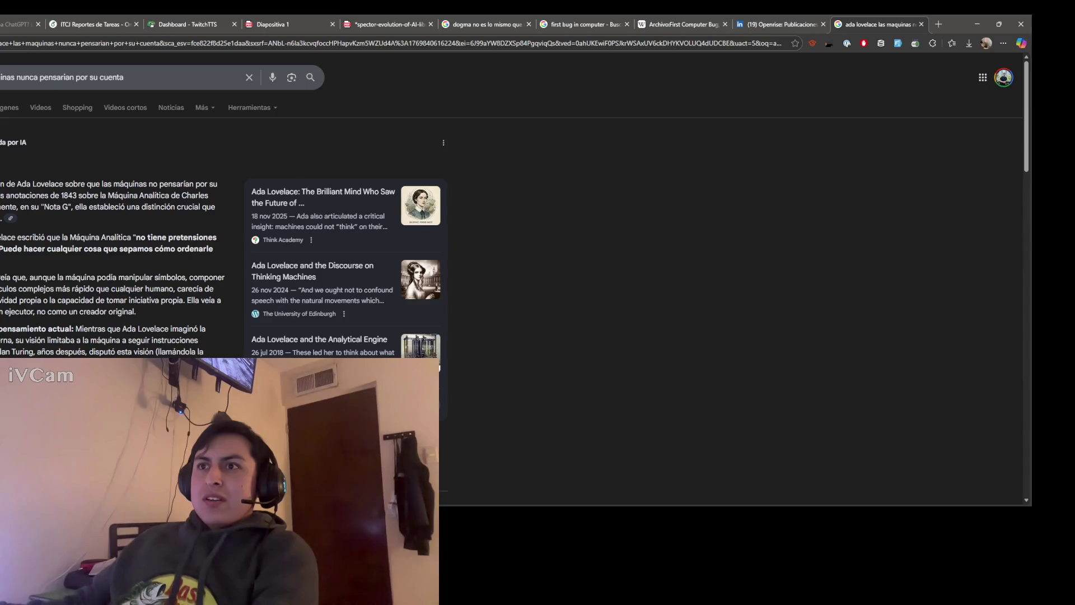
left_click(9, 219)
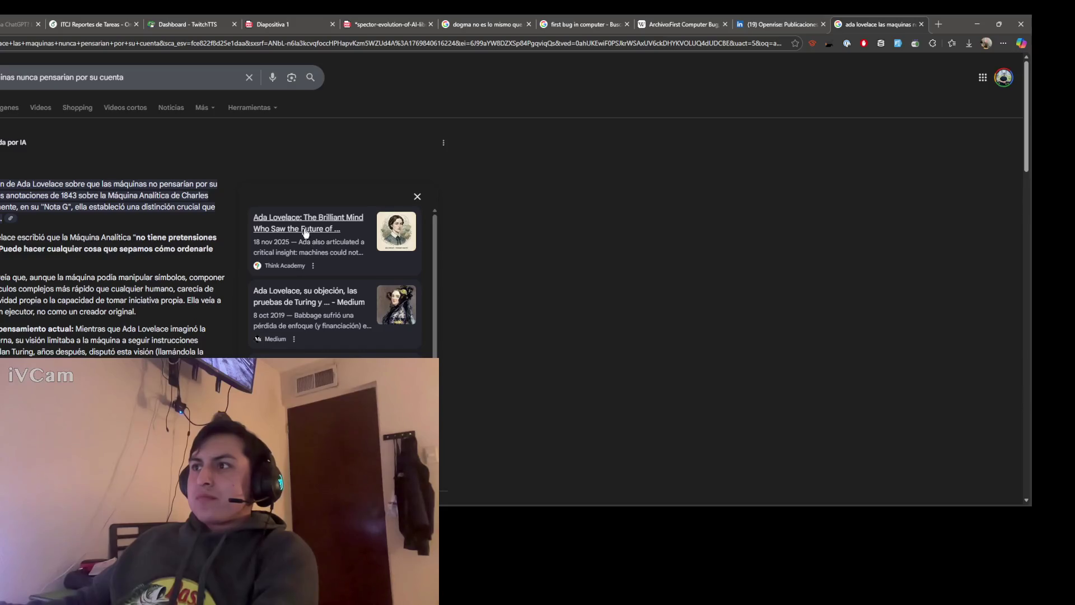
middle_click(357, 233)
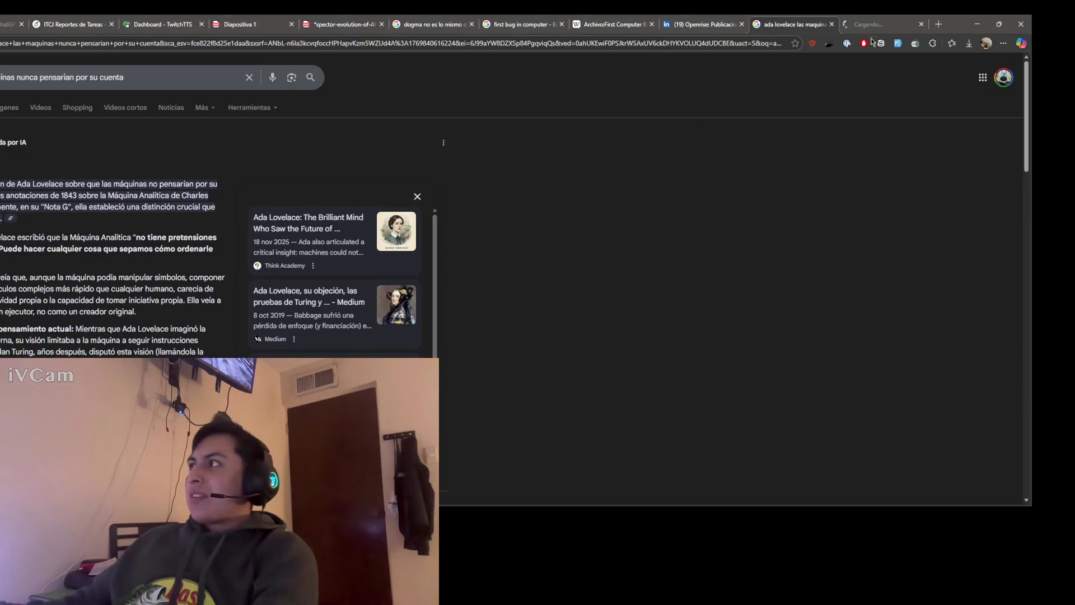
Step: Read the Think Academy article's section on the world's first computer program
left_click(874, 25)
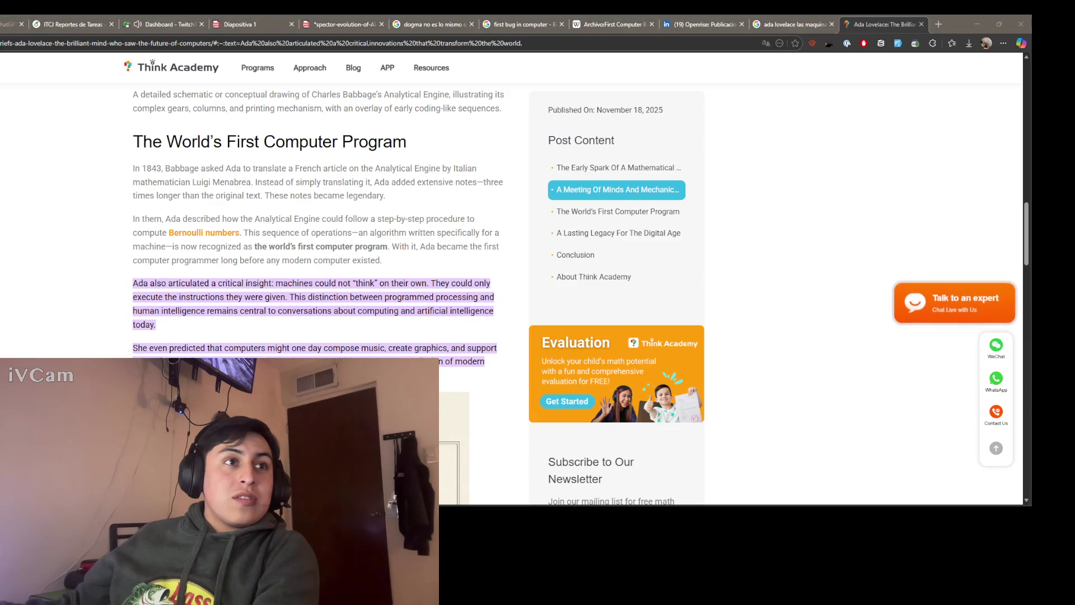
left_click(72, 258)
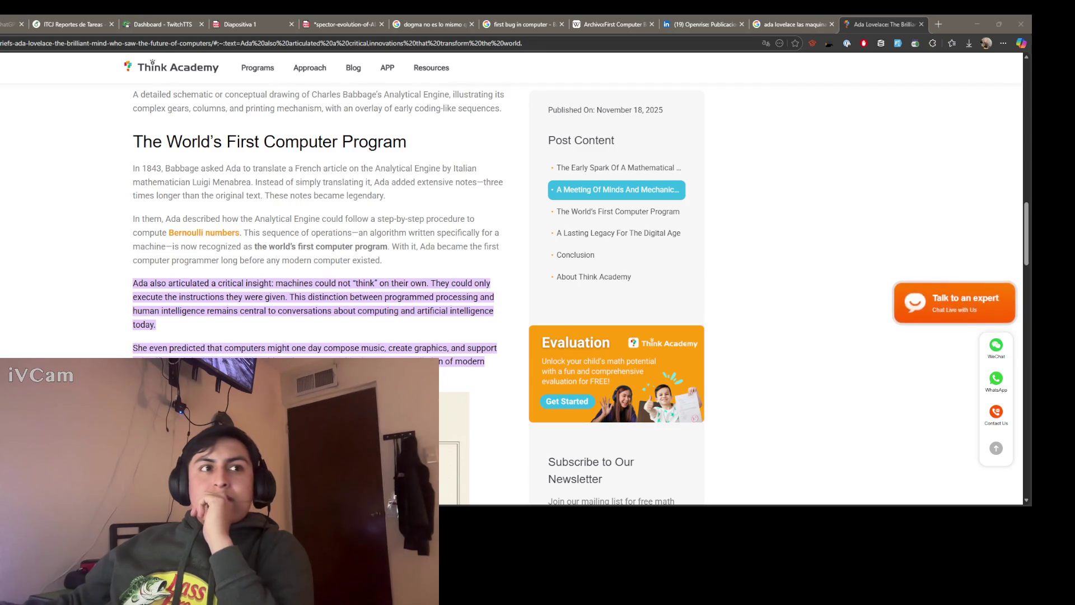
left_click_drag(133, 142, 277, 141)
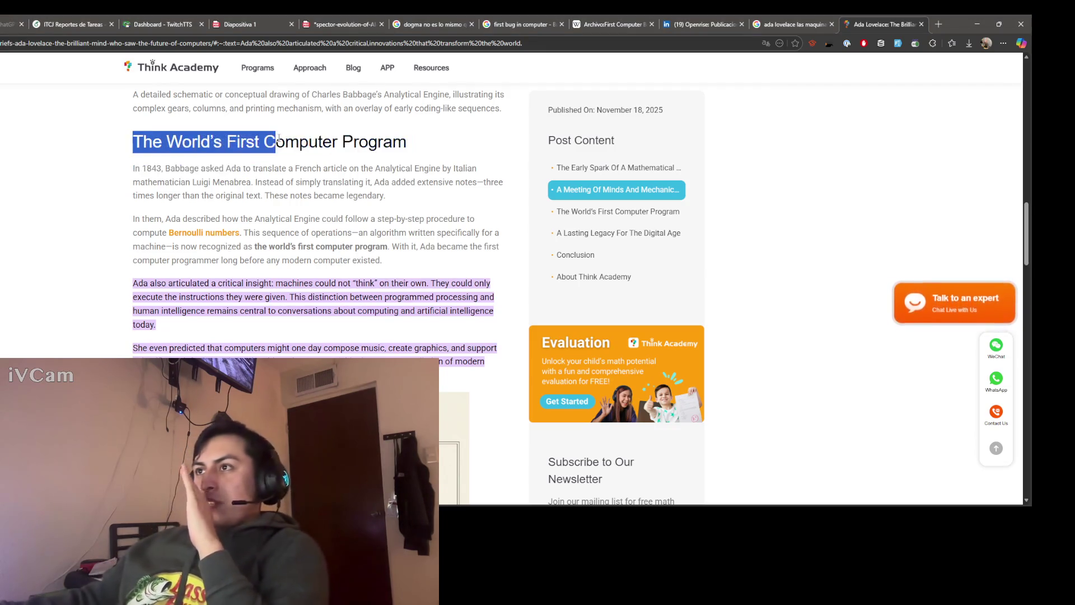
left_click(203, 162)
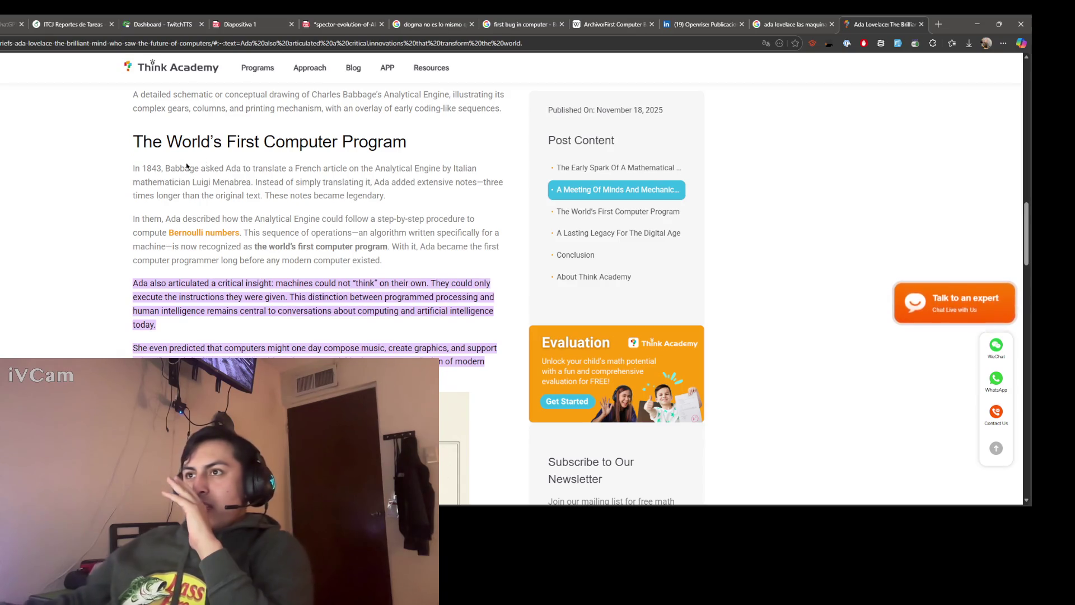
scroll(134, 236, "down", 1)
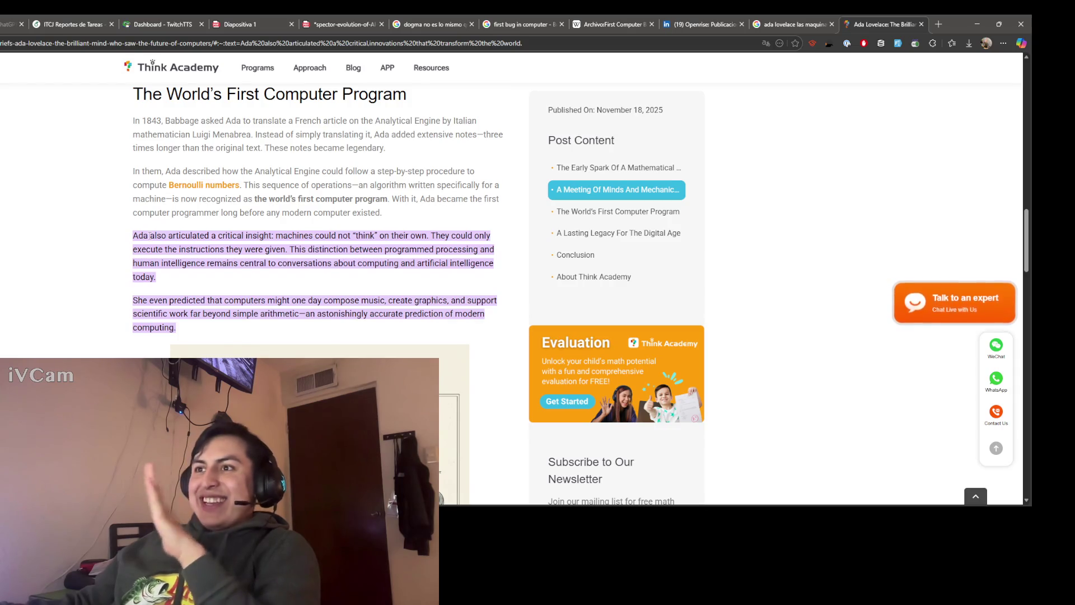
left_click_drag(150, 236, 207, 236)
left_click(150, 248)
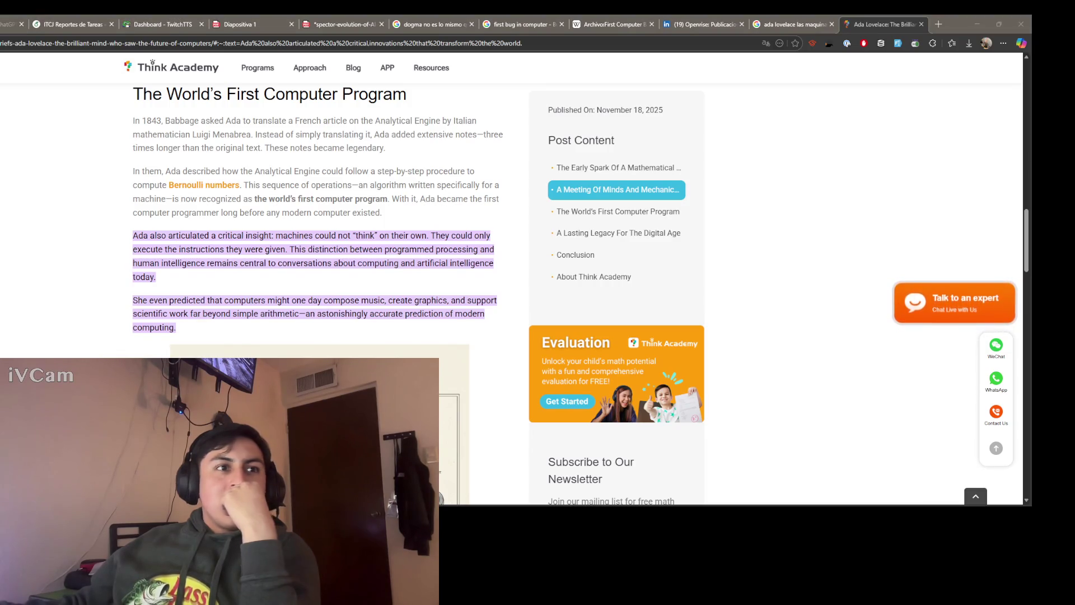
Step: Load the Twitch stream chat page in a fresh browser tab
left_click(921, 32)
key("ctrl+t")
type("https://www.twitch.tv/popout/neri1599/chat")
key("Return")
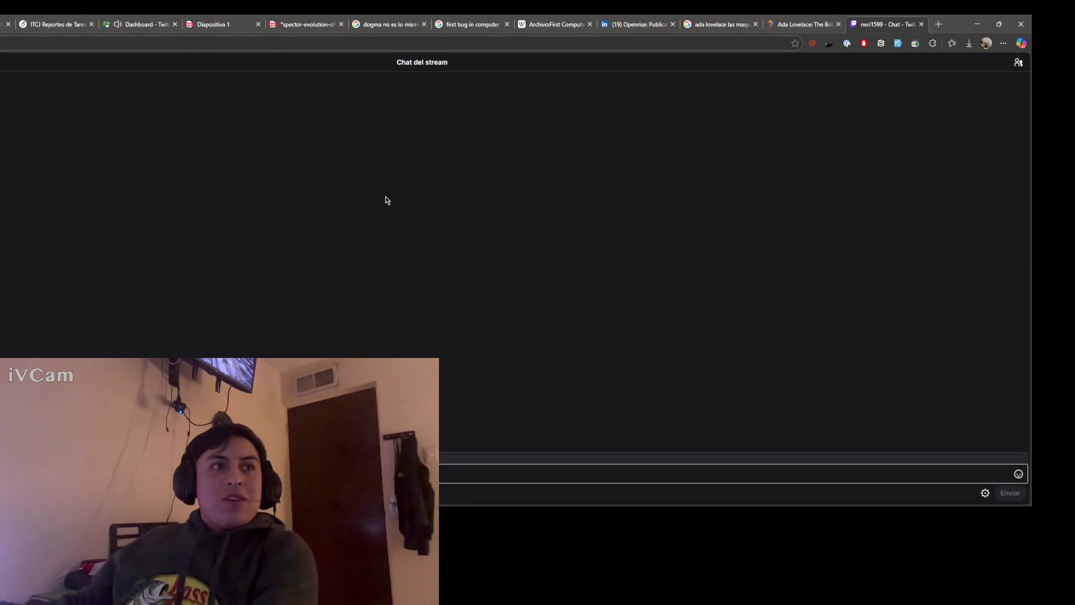
Step: Close the Twitch chat tab, leaving the LaTeX0 landing page showing
key("ctrl+l")
left_click(921, 24)
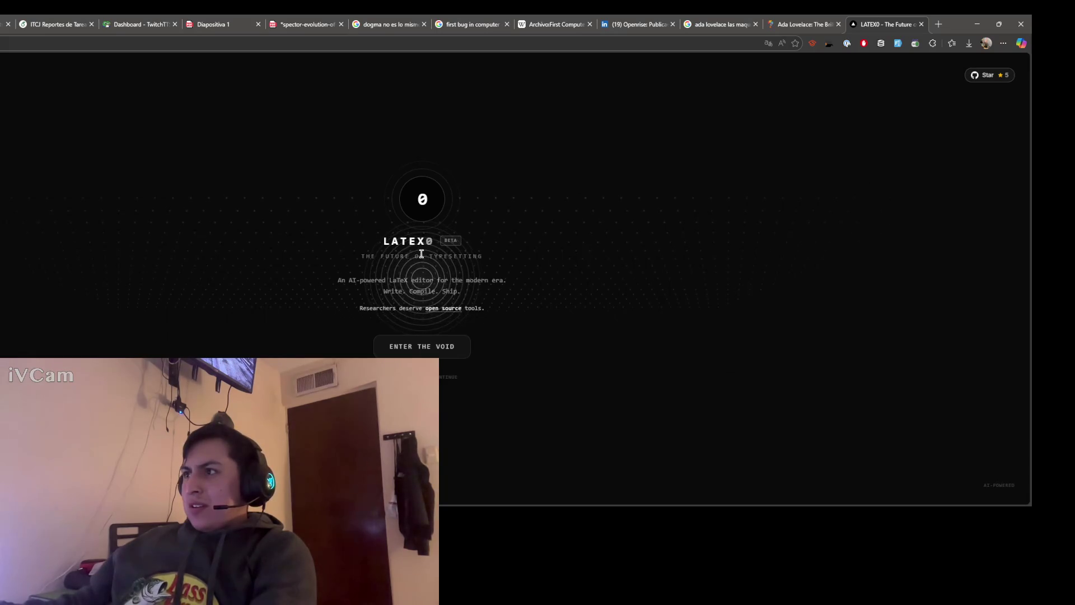
Step: Read the LaTeX0 tagline, enter its editor with the Shipping Bible sample, then go to GitHub
mouse_move(361, 279)
left_mouse_down()
mouse_move(481, 294)
mouse_move(427, 280)
left_mouse_up()
left_click(483, 294)
left_click(403, 286)
double_click(422, 291)
left_click(400, 318)
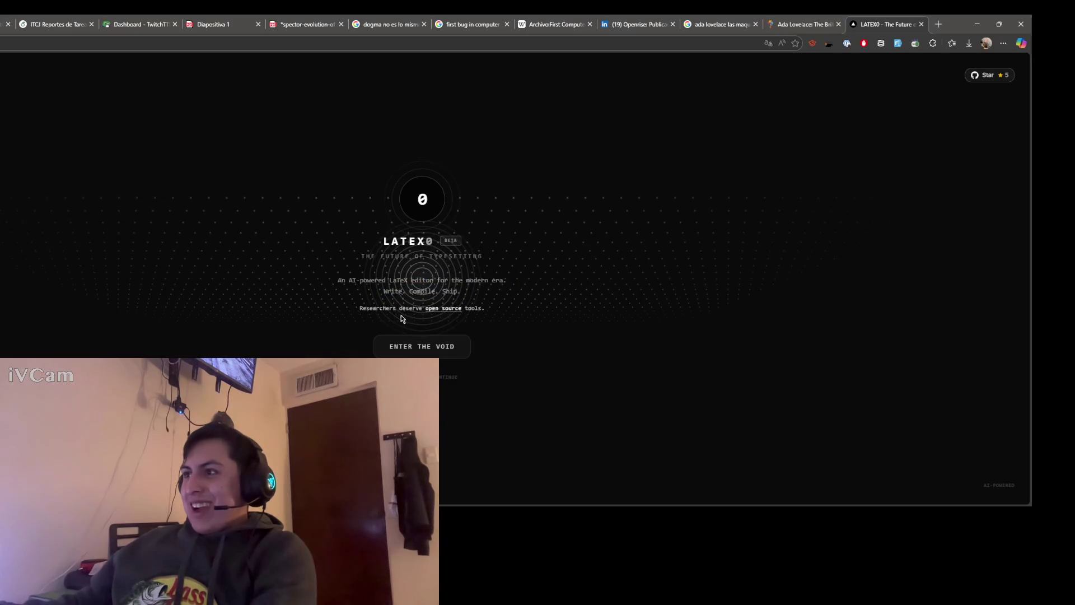
left_click(413, 347)
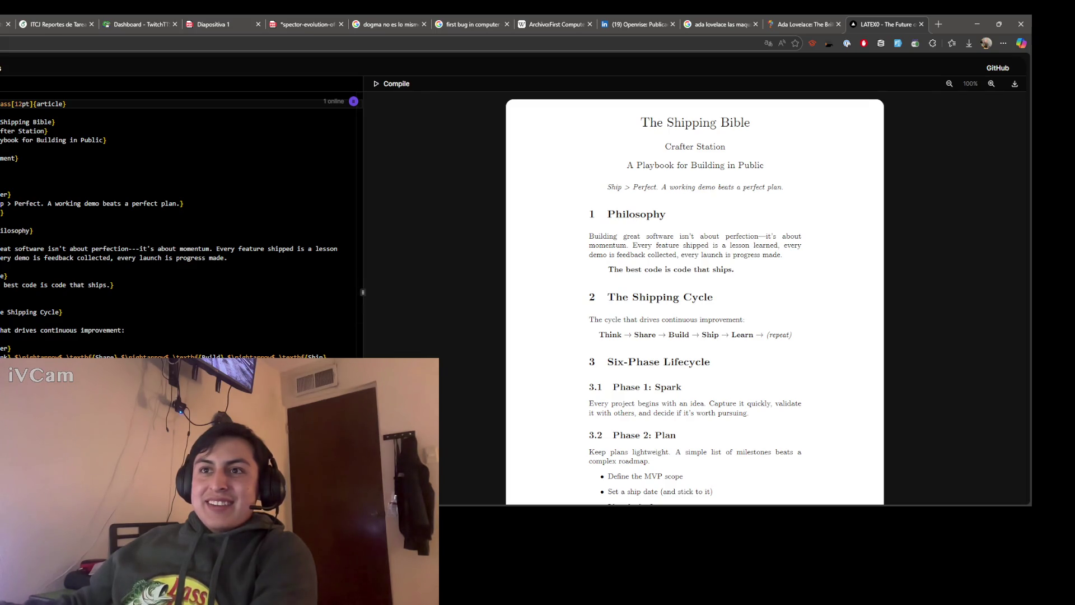
scroll(111, 314, "down", 3)
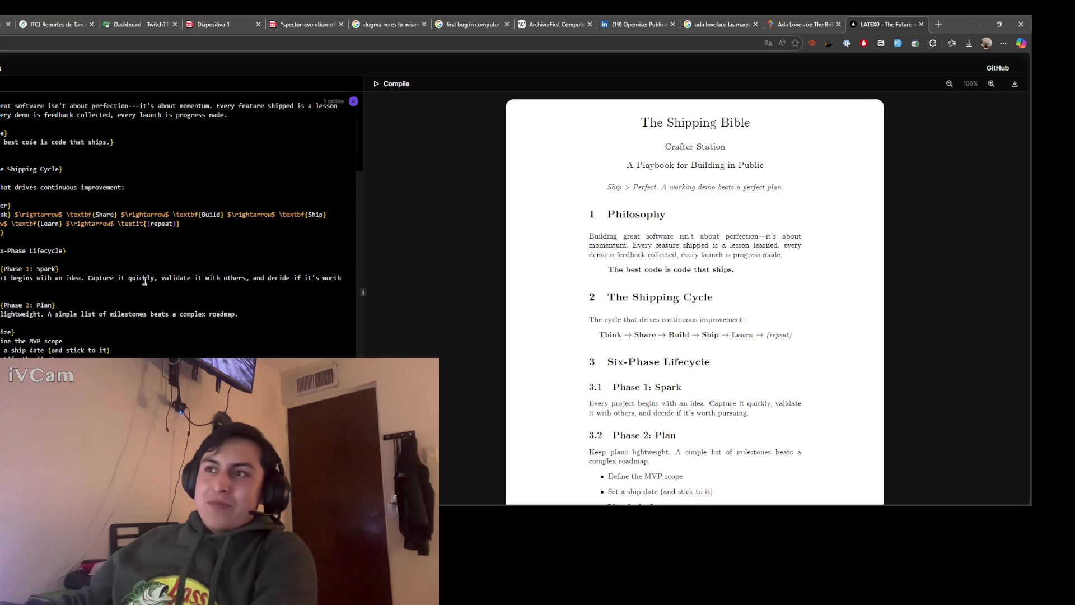
scroll(145, 280, "up", 3)
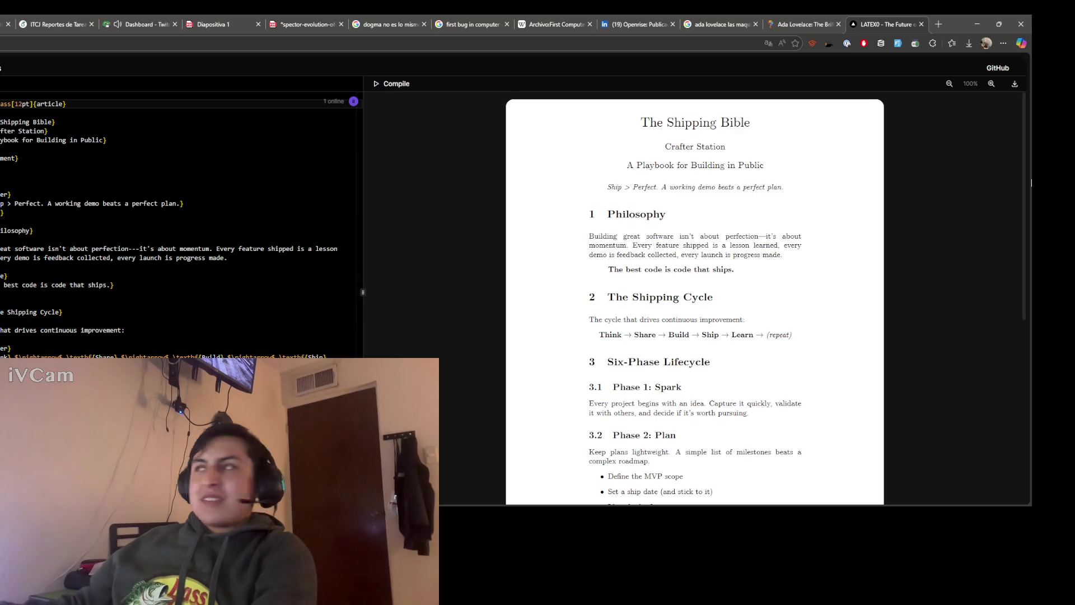
left_click(997, 70)
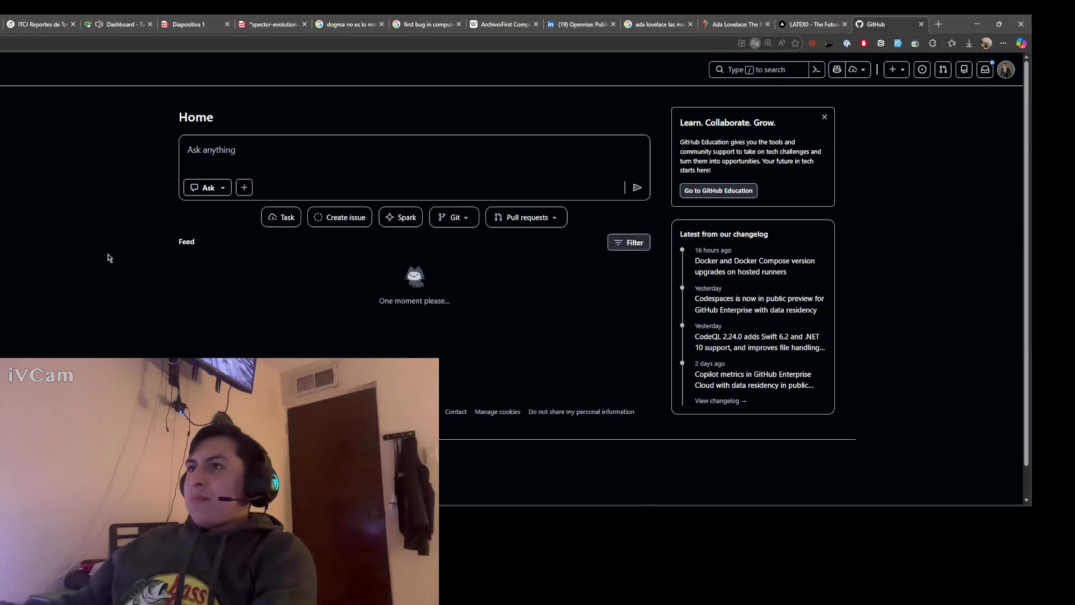
Step: From the LaTeX0 site's Star badge, open the public latex0 GitHub repository
left_click(826, 25)
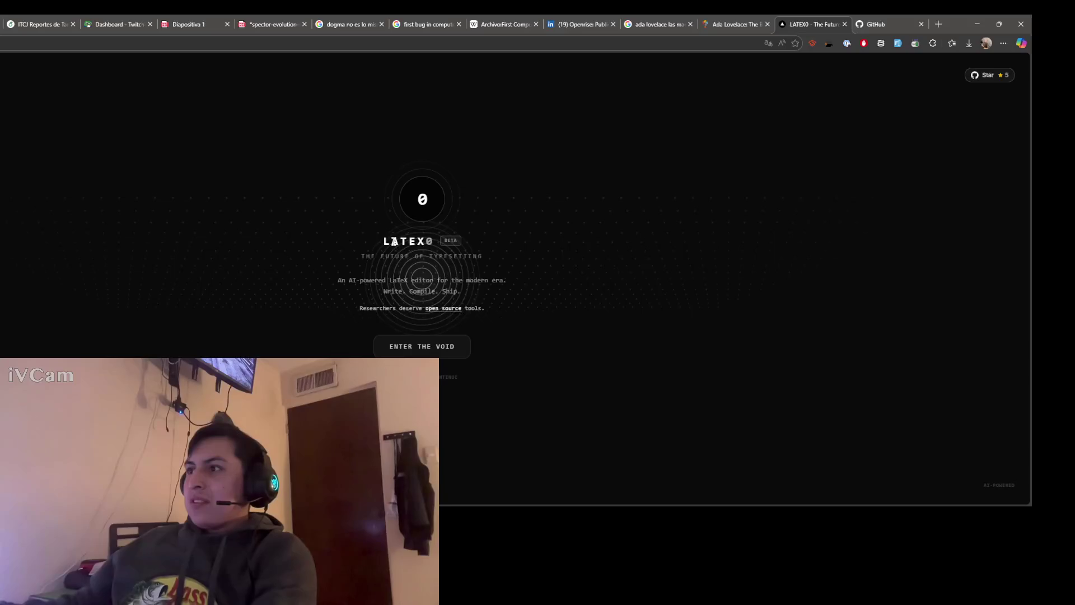
left_click(127, 43)
left_click(353, 337)
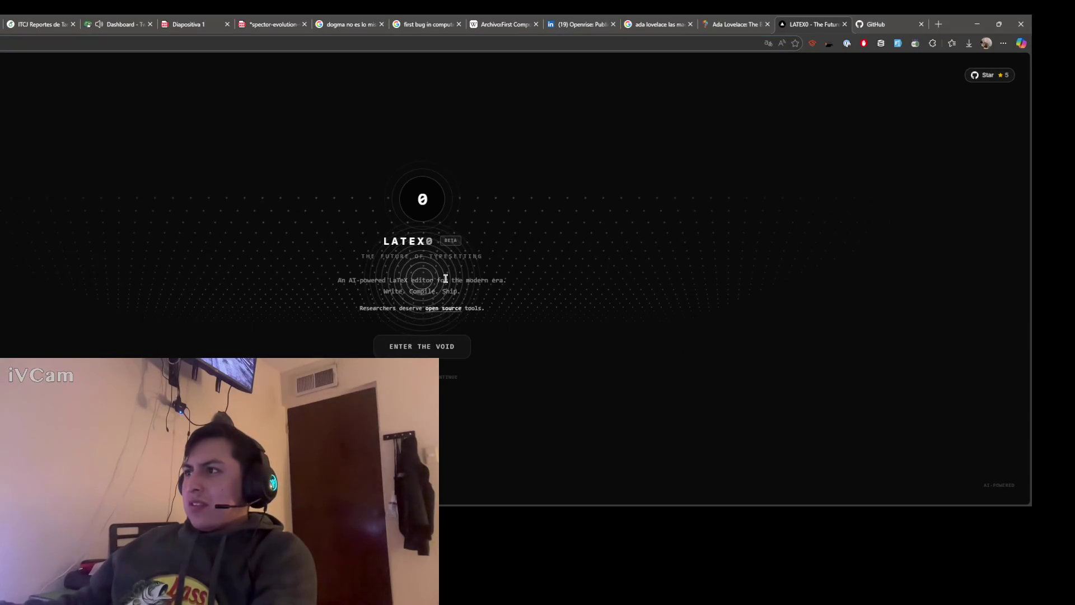
left_click(886, 27)
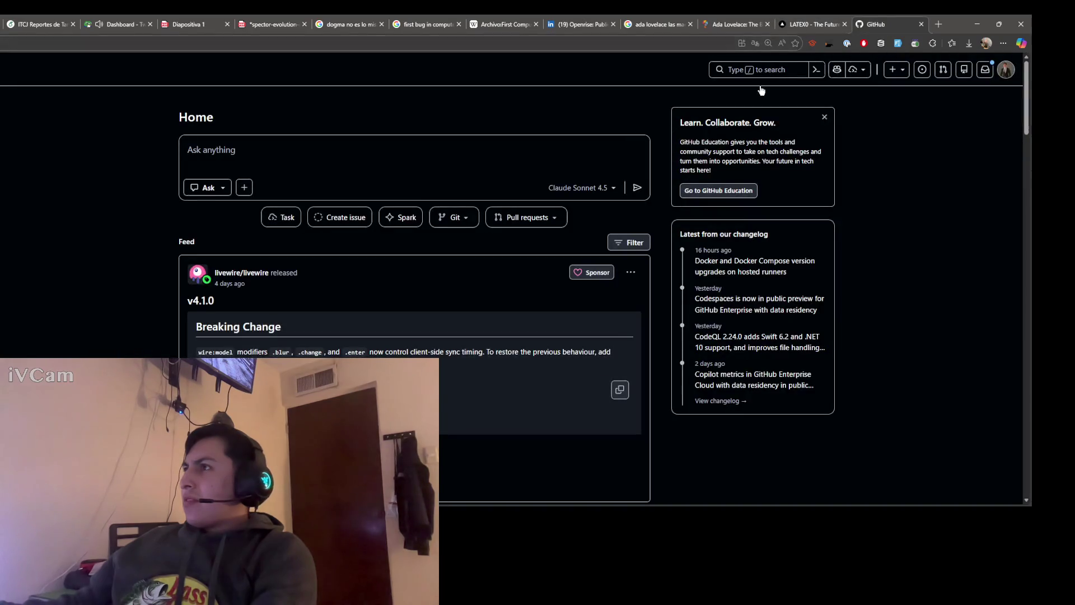
left_click(811, 24)
left_click(979, 77)
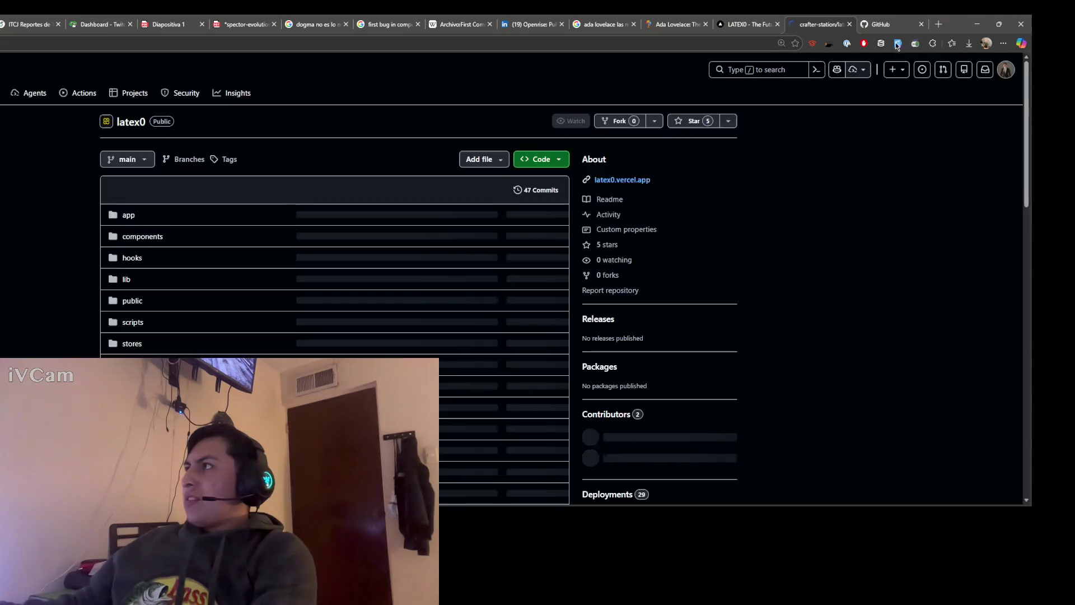
scroll(7, 244, "down", 6)
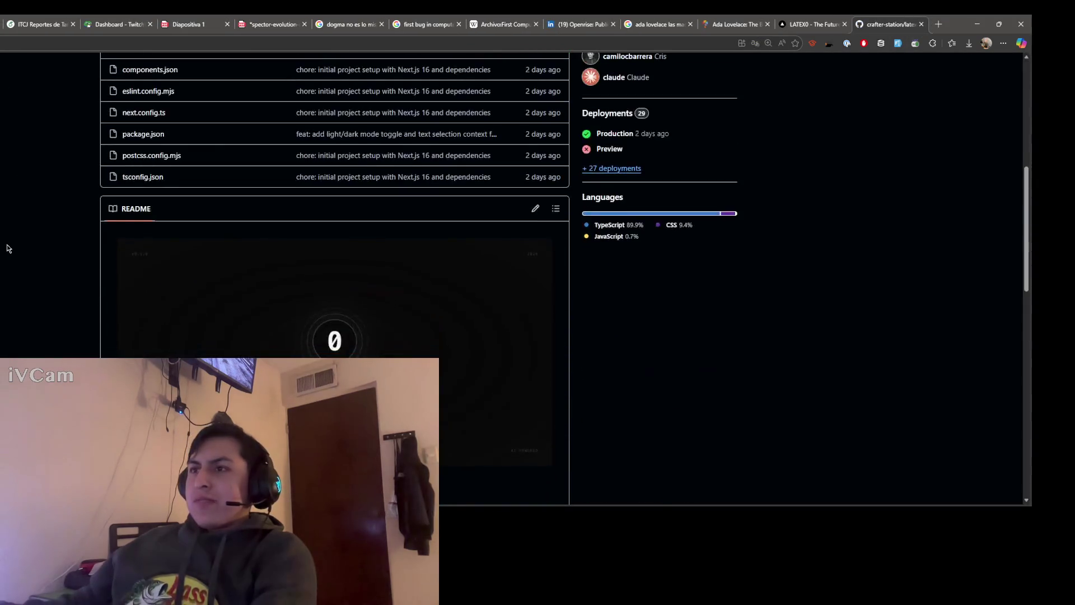
scroll(8, 244, "down", 3)
scroll(7, 248, "down", 2)
scroll(7, 245, "down", 3)
scroll(101, 192, "down", 1)
scroll(125, 173, "up", 1)
left_click_drag(126, 171, 193, 202)
Step: Copy the latex0 Quick Start git clone command and check it in another window
left_click(194, 203)
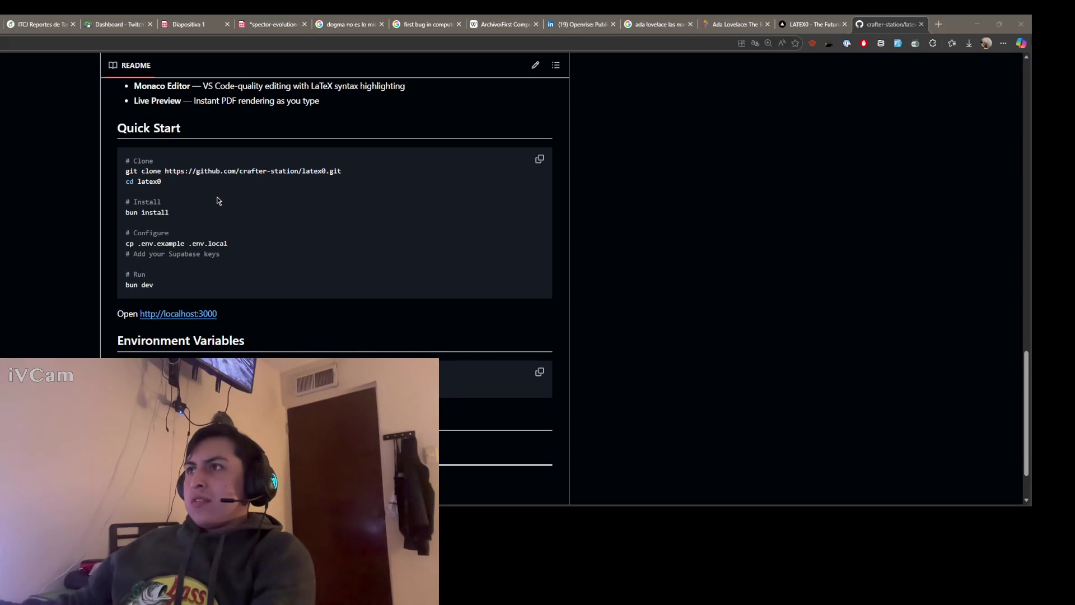
left_click(82, 169)
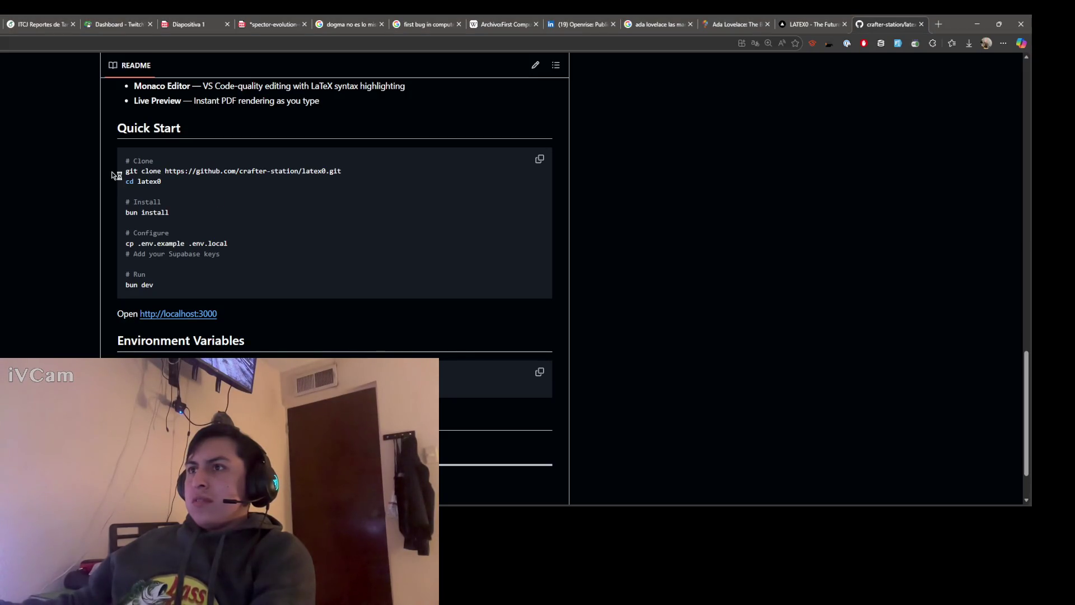
left_click(536, 164)
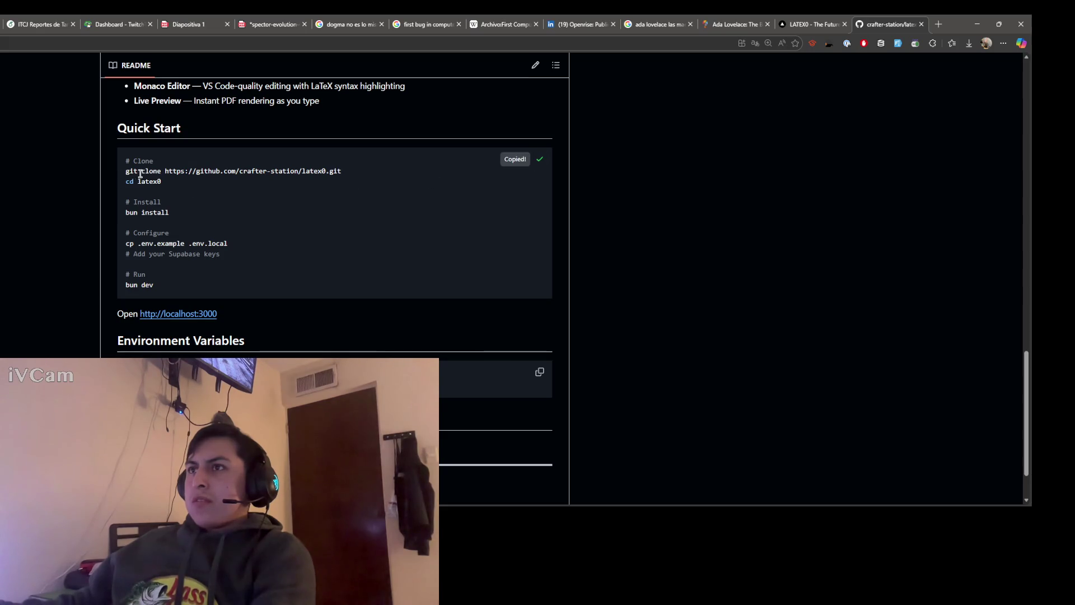
left_click_drag(126, 170, 269, 172)
left_click_drag(341, 170, 123, 171)
key("alt+Tab")
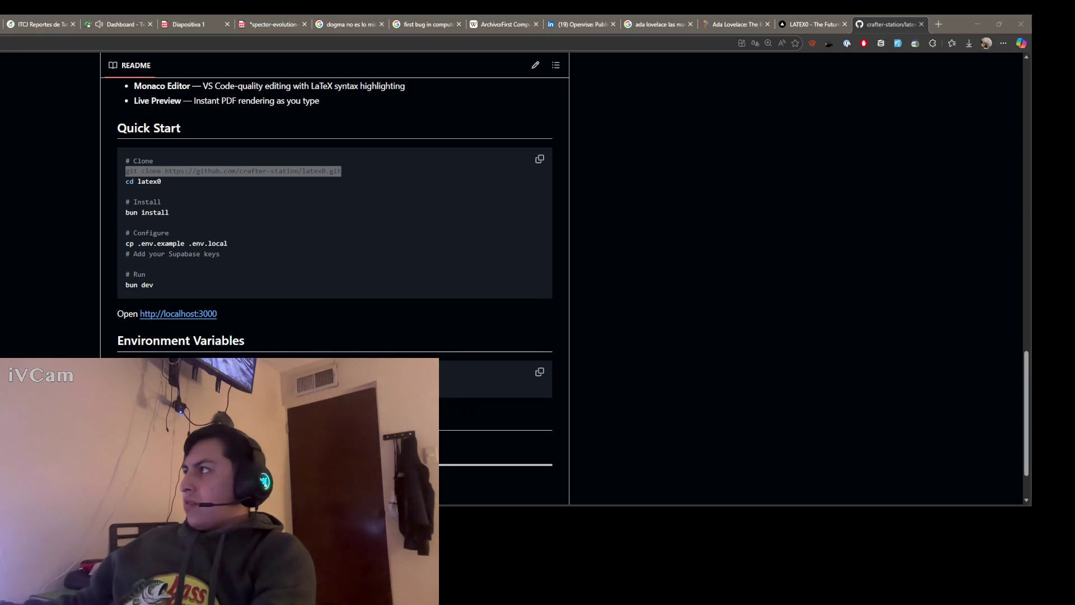
left_click(28, 255)
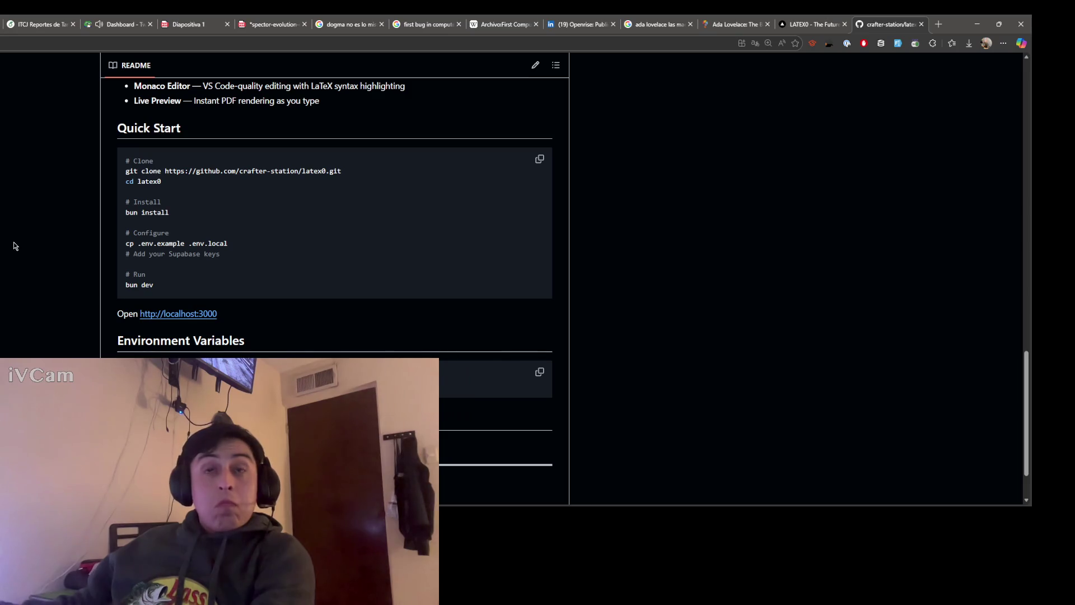
scroll(264, 336, "up", 10)
scroll(312, 348, "up", 10)
scroll(210, 253, "up", 1)
scroll(412, 196, "down", 3)
scroll(411, 197, "up", 3)
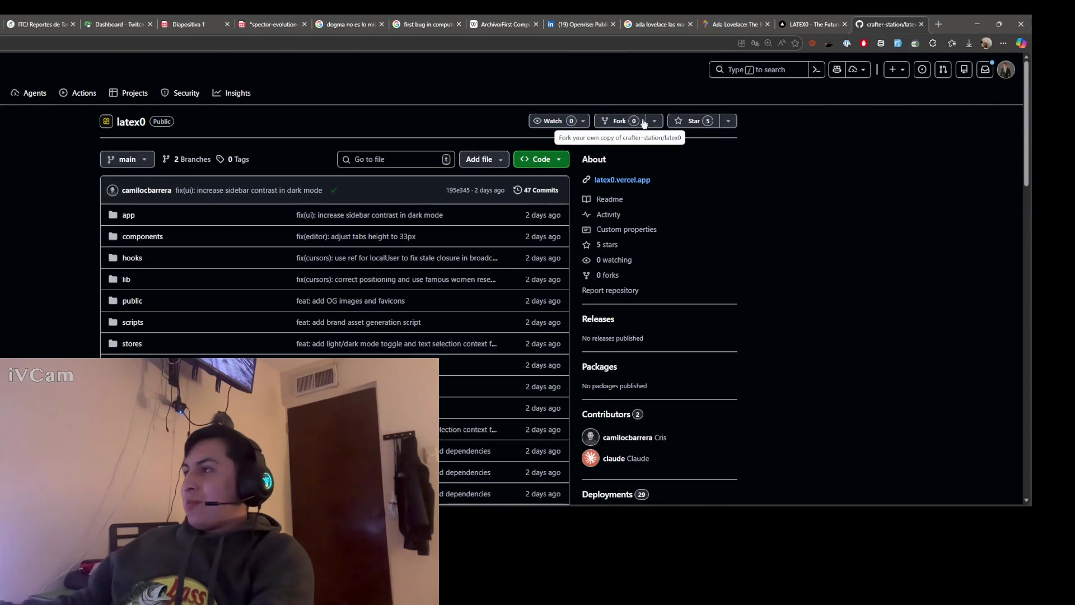
Step: Star the latex0 repository and return to the Overleaf report
left_click(685, 124)
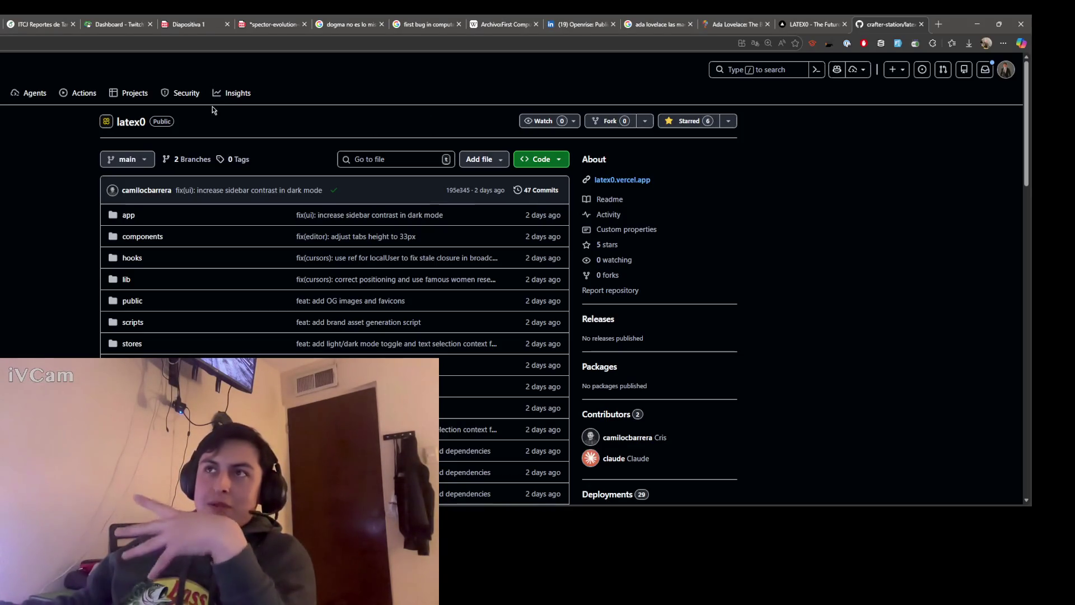
left_click(37, 30)
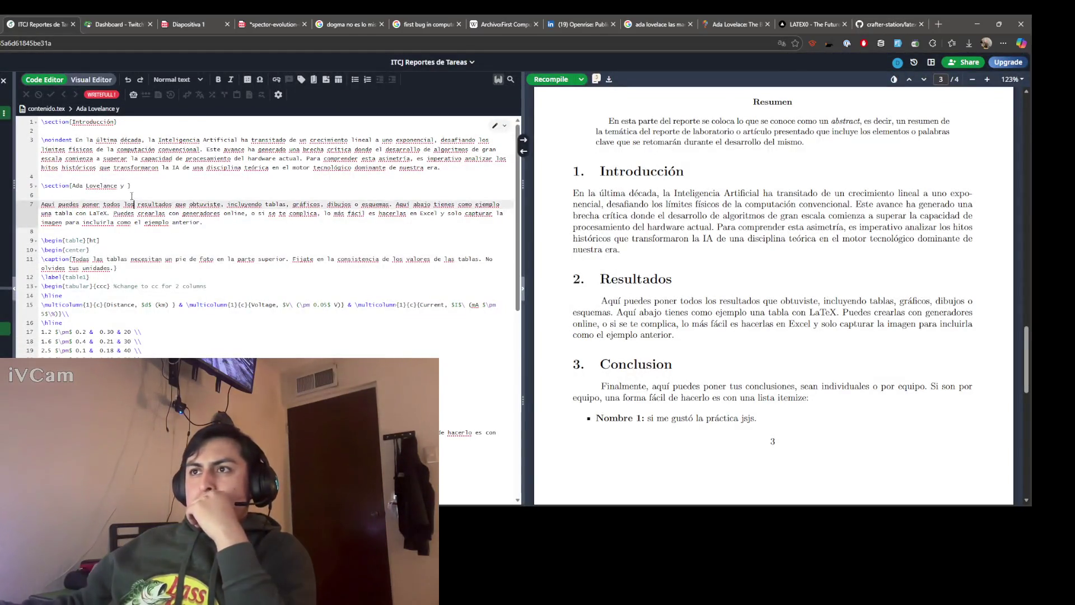
Step: Extend the heading to 'Ada Lovelance y su', then return to the Ada Lovelace article
left_click(69, 186)
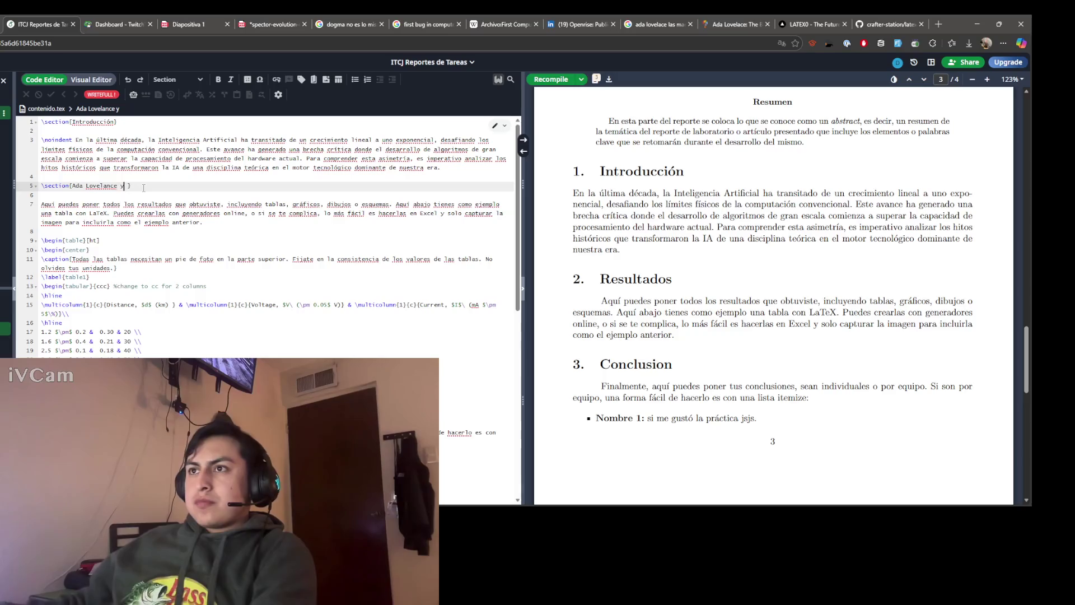
left_click(122, 186)
type("su")
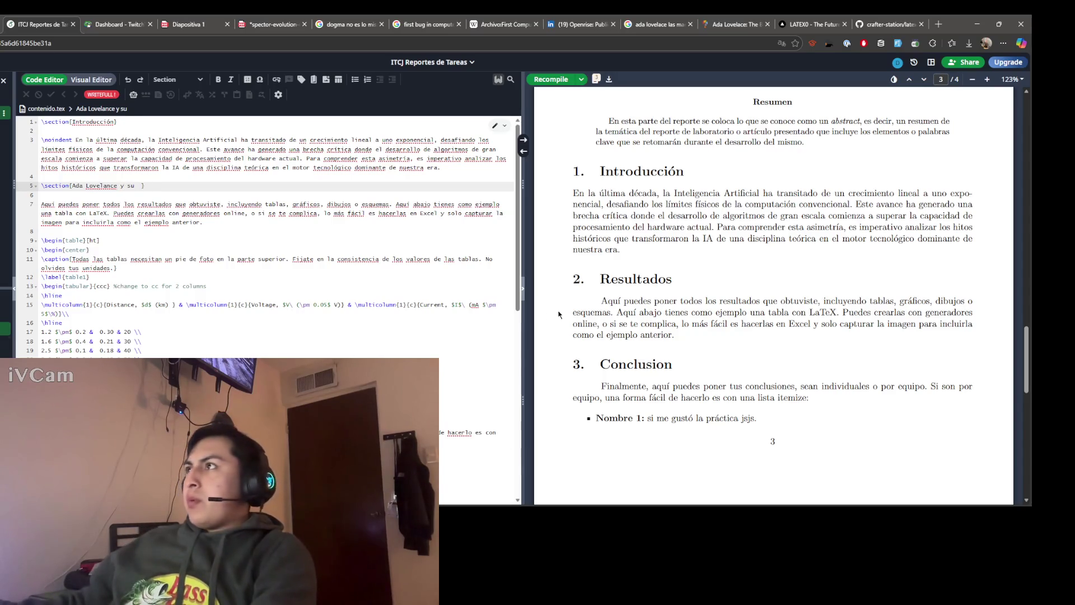
left_click(810, 24)
left_click(731, 23)
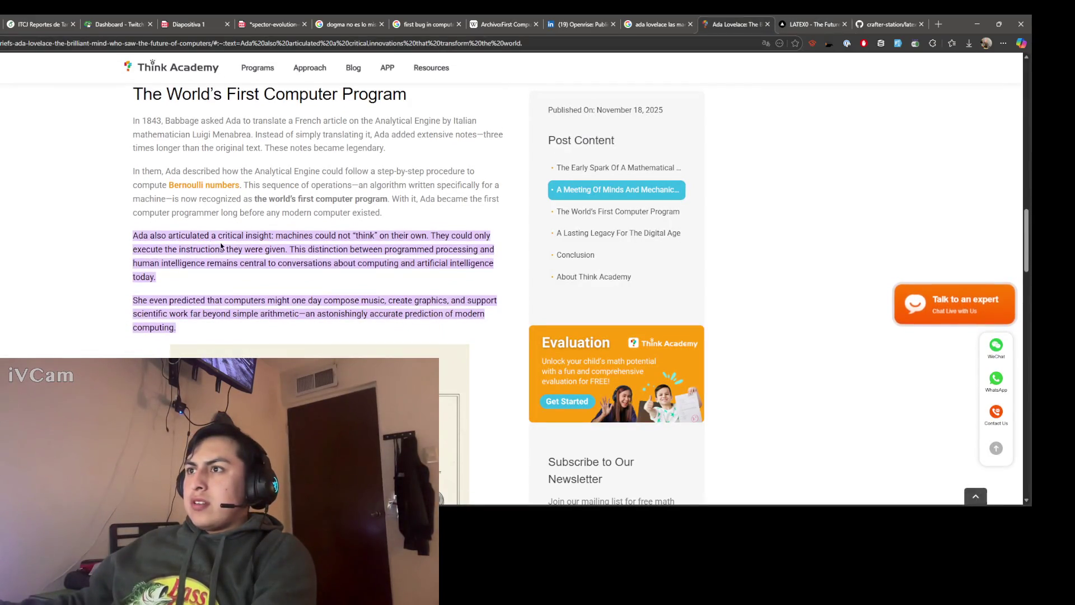
Step: Reread the critical-insight sentence, highlighting the words critical, machines and think
left_click(247, 235)
left_click_drag(219, 239, 317, 237)
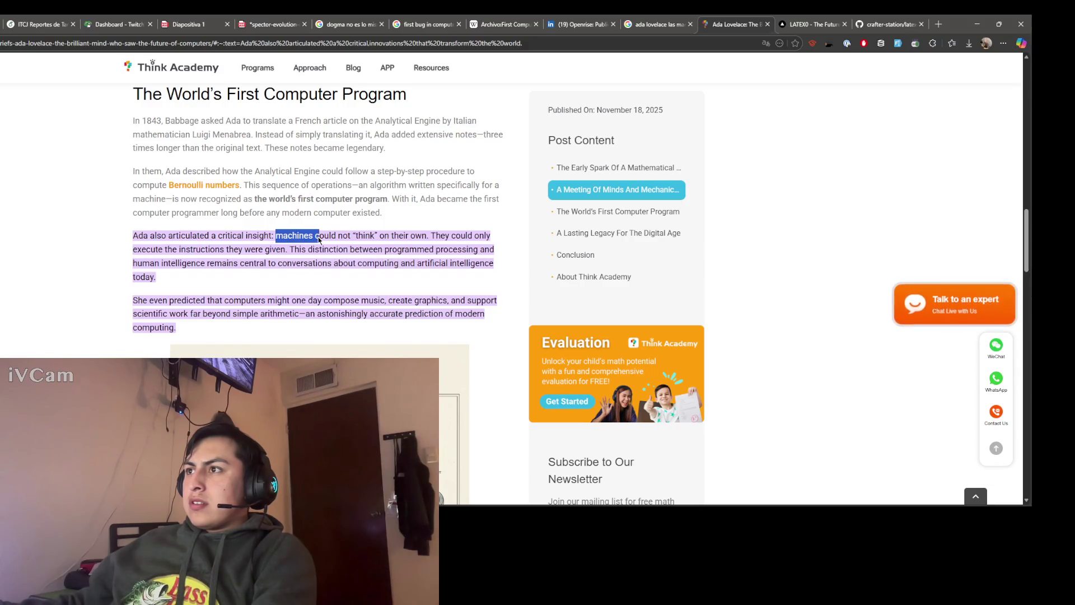
left_click(319, 239)
double_click(365, 236)
left_click(370, 237)
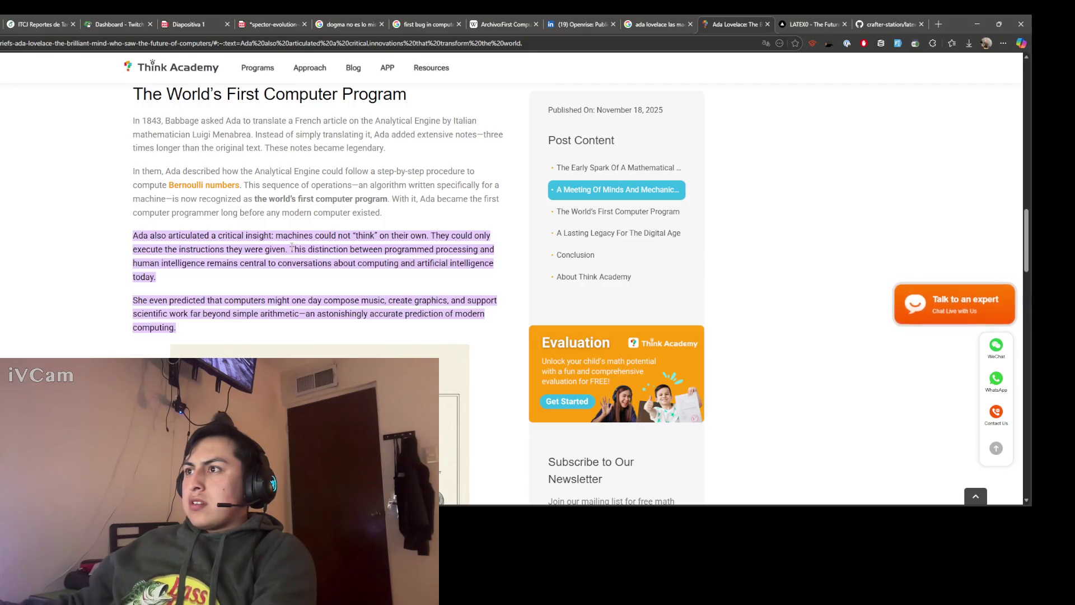
scroll(90, 297, "down", 3)
scroll(90, 298, "down", 2)
scroll(90, 297, "up", 1)
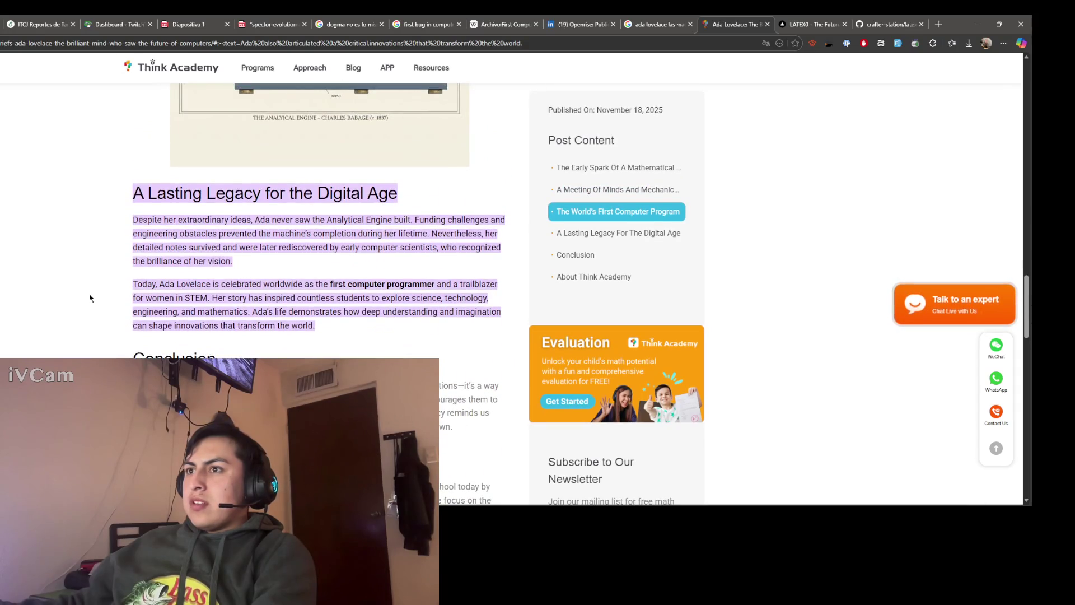
scroll(93, 298, "up", 4)
scroll(97, 301, "down", 1)
scroll(113, 299, "up", 2)
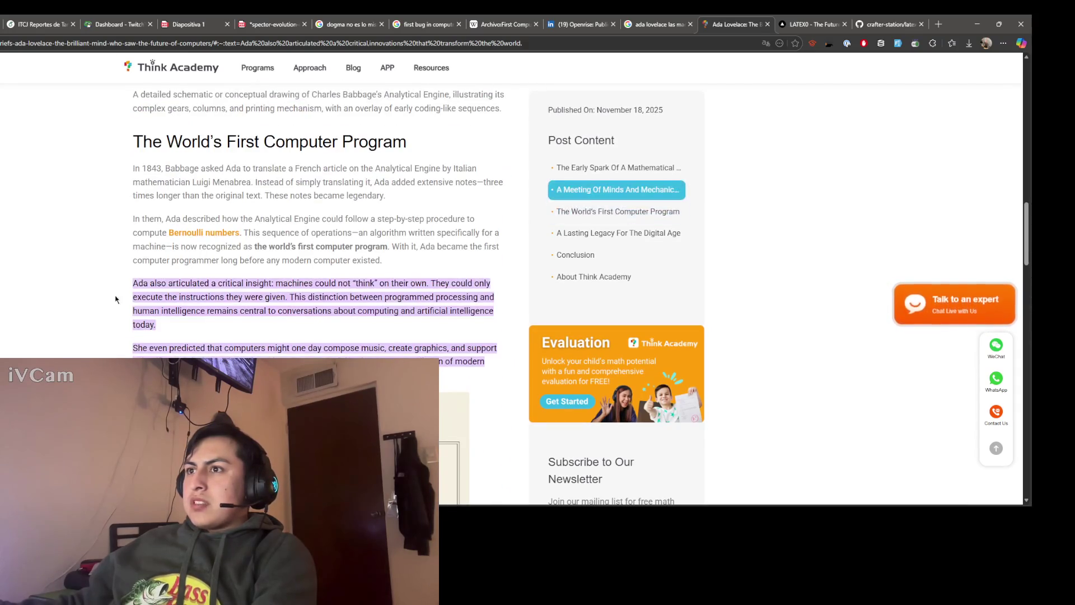
Step: Highlight the 'Ada also articulated' paragraph, then return to the Overleaf report
mouse_move(155, 297)
left_mouse_down()
mouse_move(157, 325)
mouse_move(131, 292)
left_mouse_up()
left_click(157, 325)
left_click(131, 292)
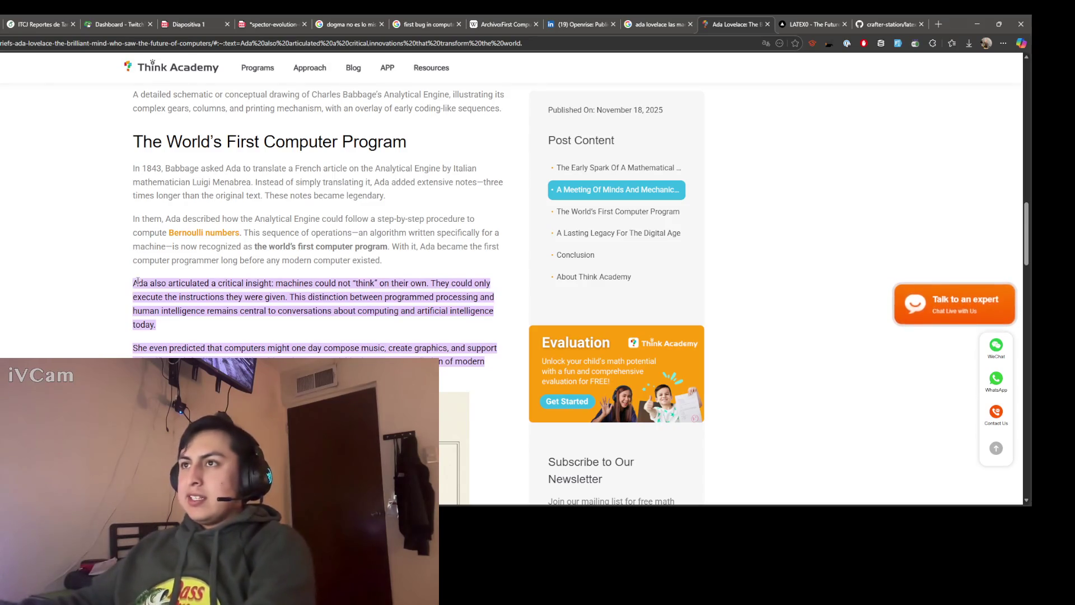
left_click(40, 25)
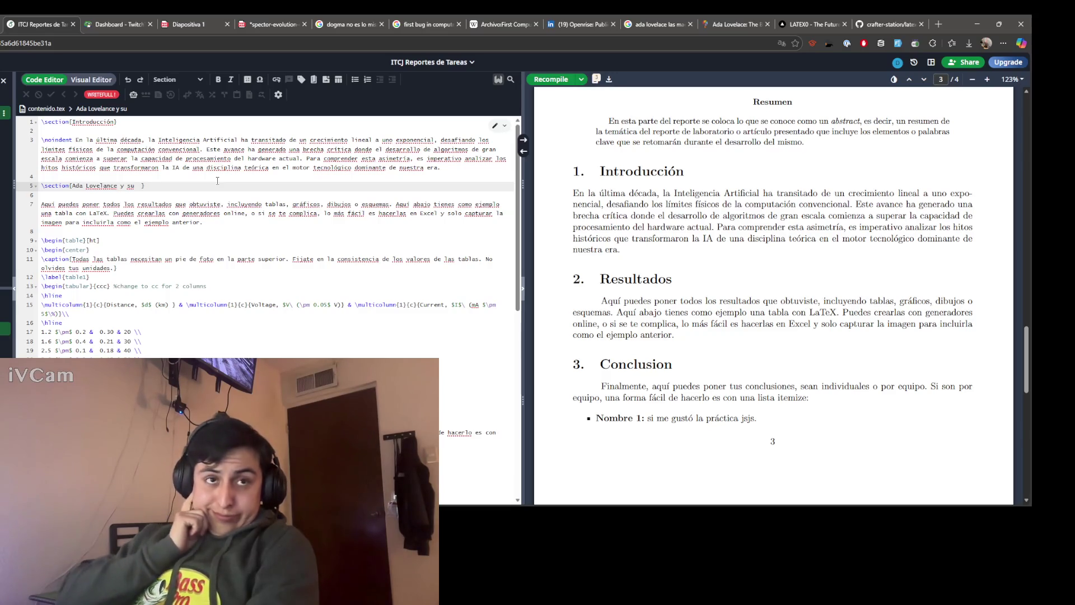
type("critica a las má")
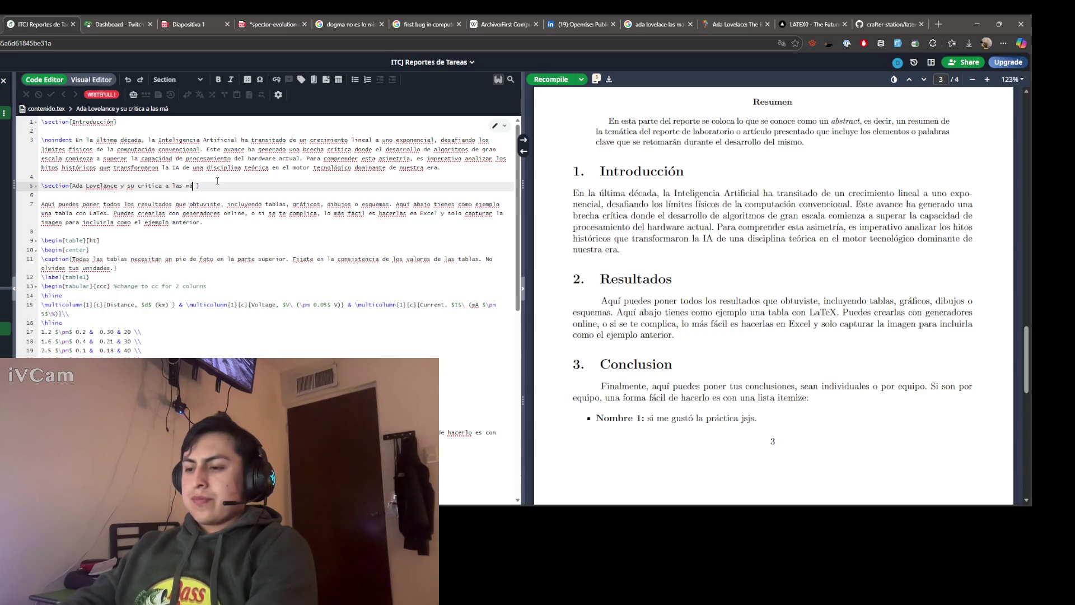
type("s")
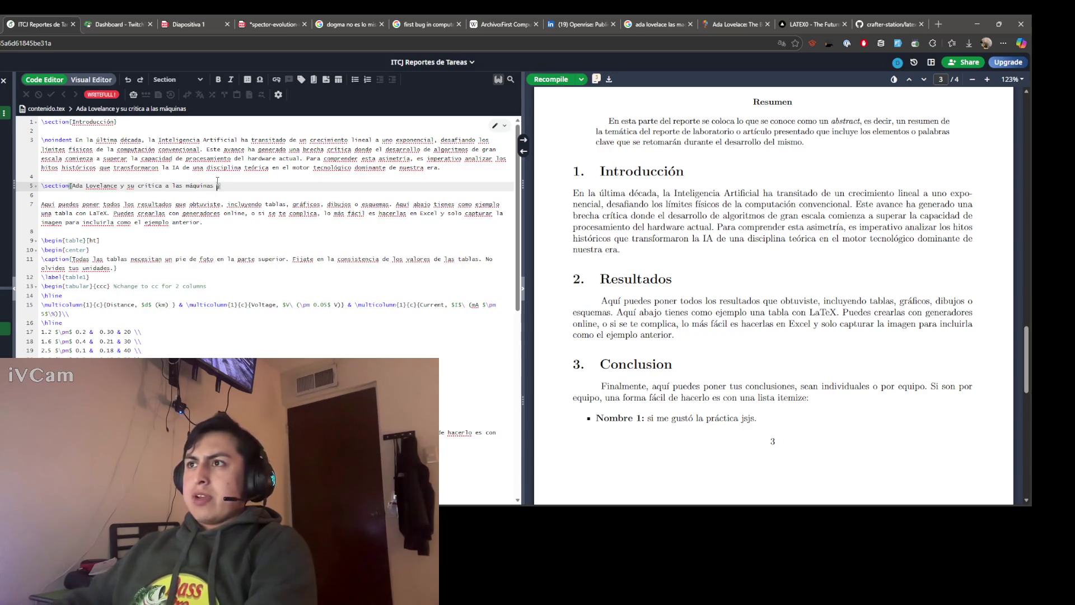
Step: Complete the heading as 'Ada Lovelance y su crítica a las máquinas' and start a new tab for 'critica'
left_click(179, 194)
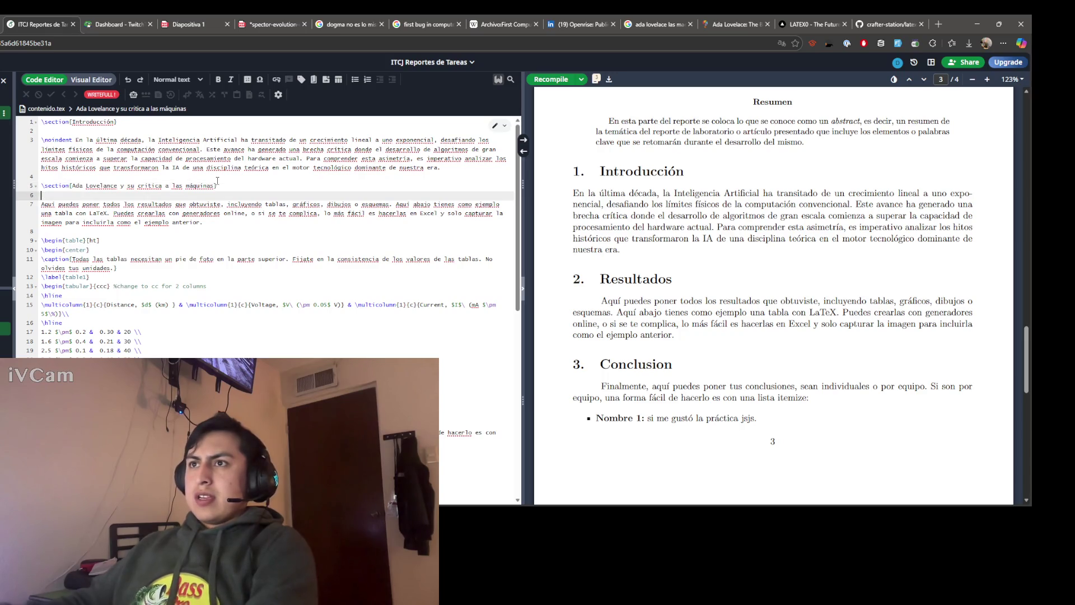
left_click(152, 185)
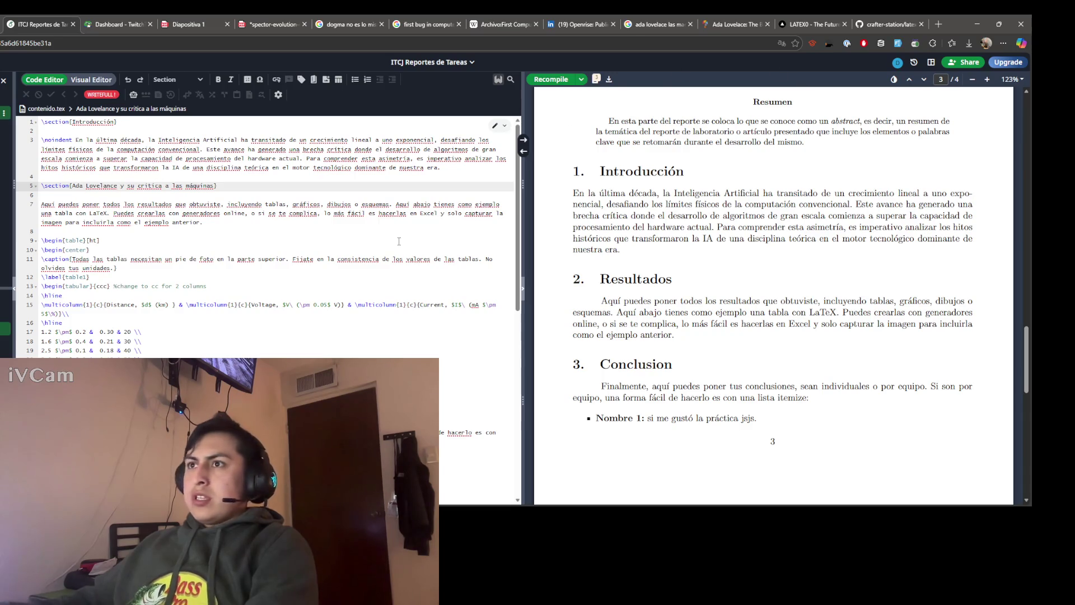
key("BackSpace")
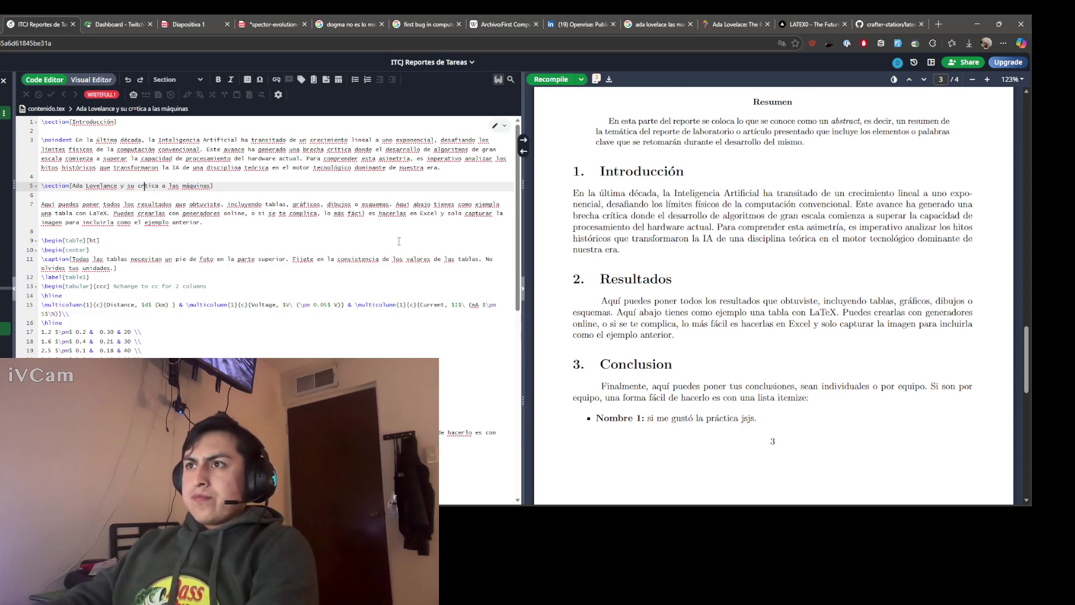
type("í")
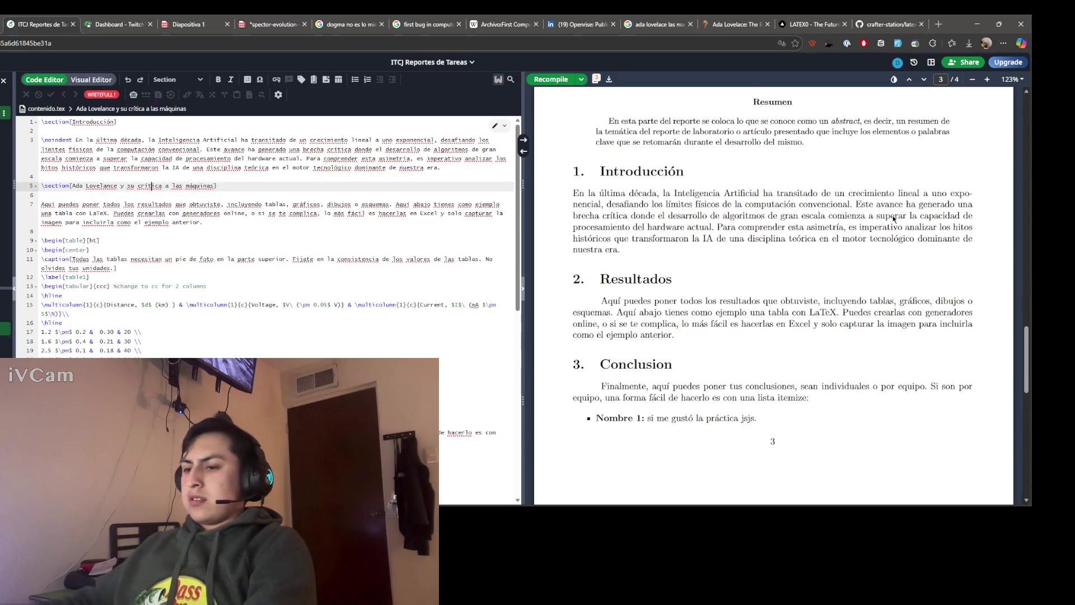
key("ctrl+t")
type("critica")
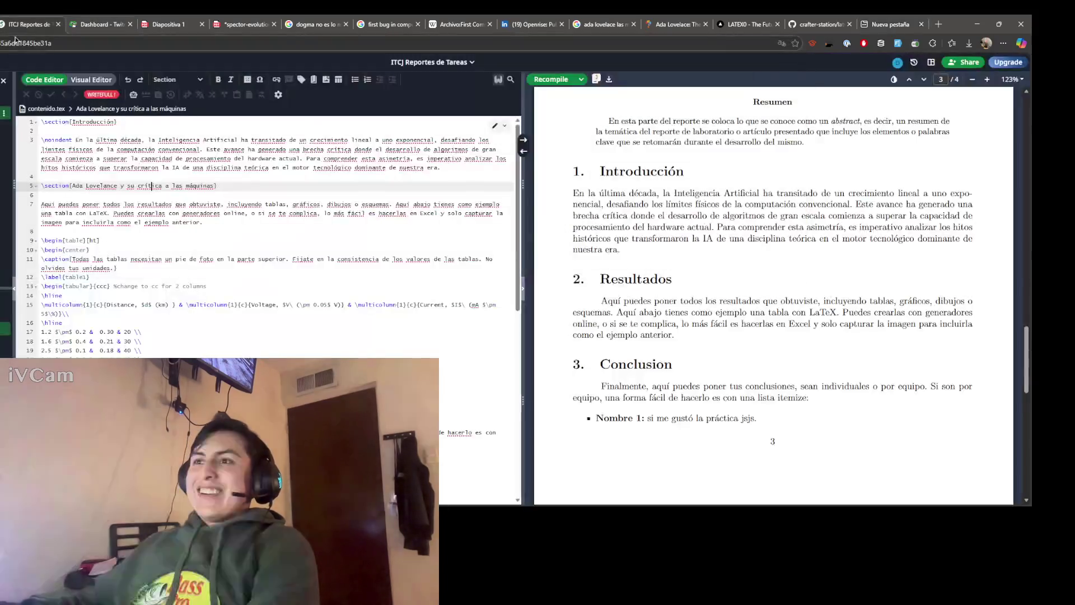
Step: Correct the spelling of Lovelace in the Overleaf section heading
left_click(12, 28)
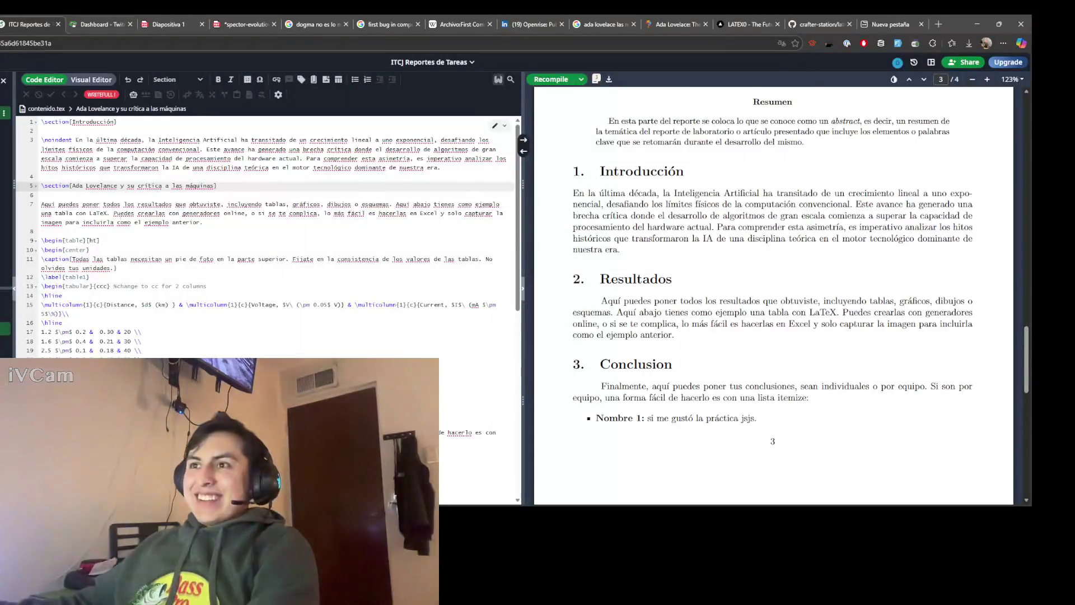
key("BackSpace")
type("e")
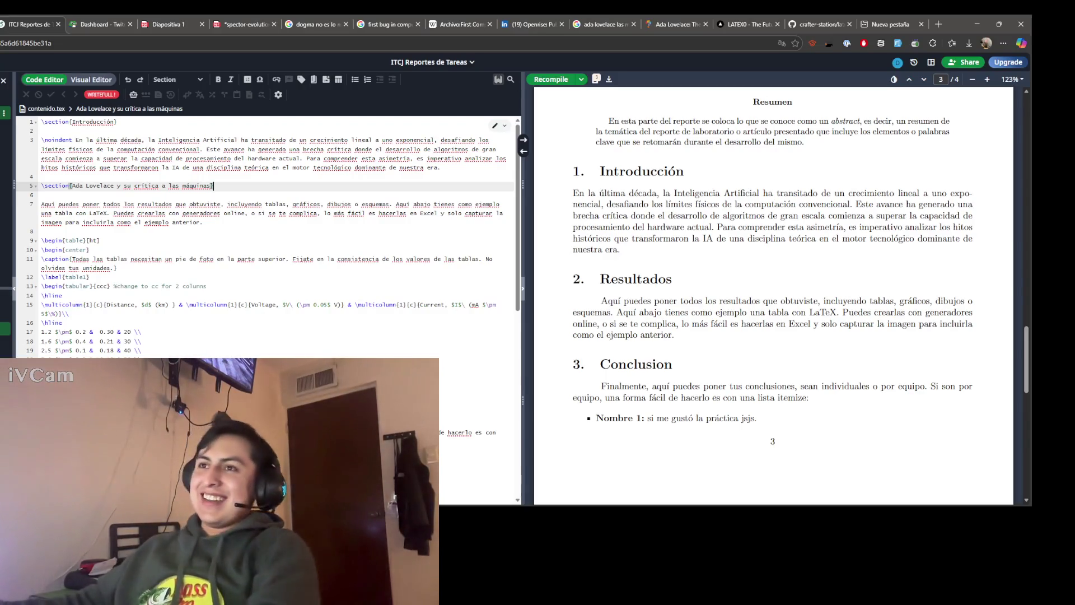
left_click(195, 266)
key("Up")
key("Up")
key("Up")
key("Up")
key("Up")
key("Up")
key("Up")
key("Up")
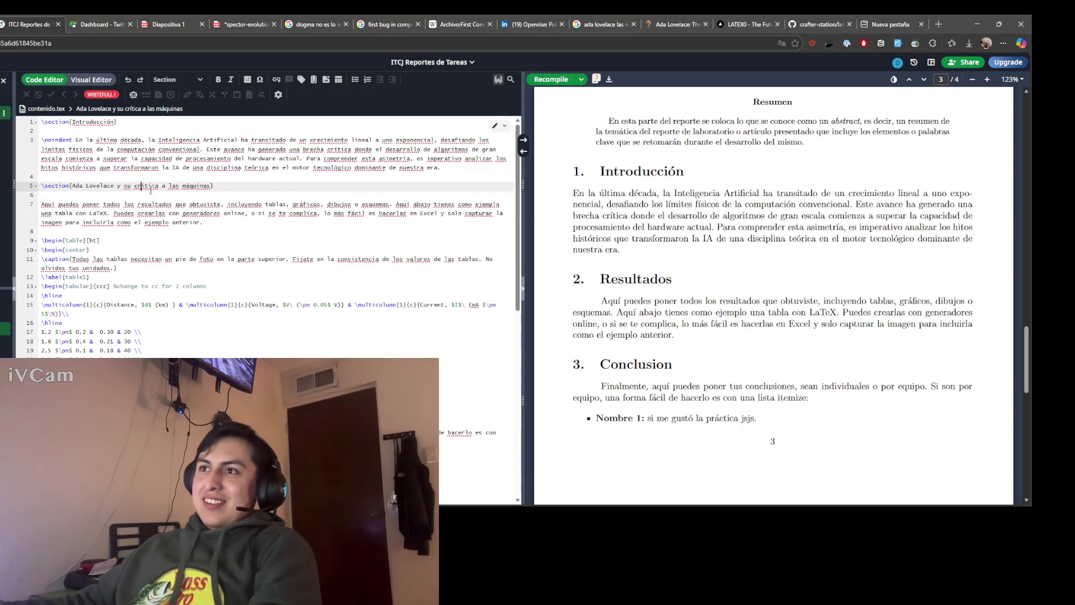
Step: Run the Google search for 'crítica' in the new tab
left_click(895, 24)
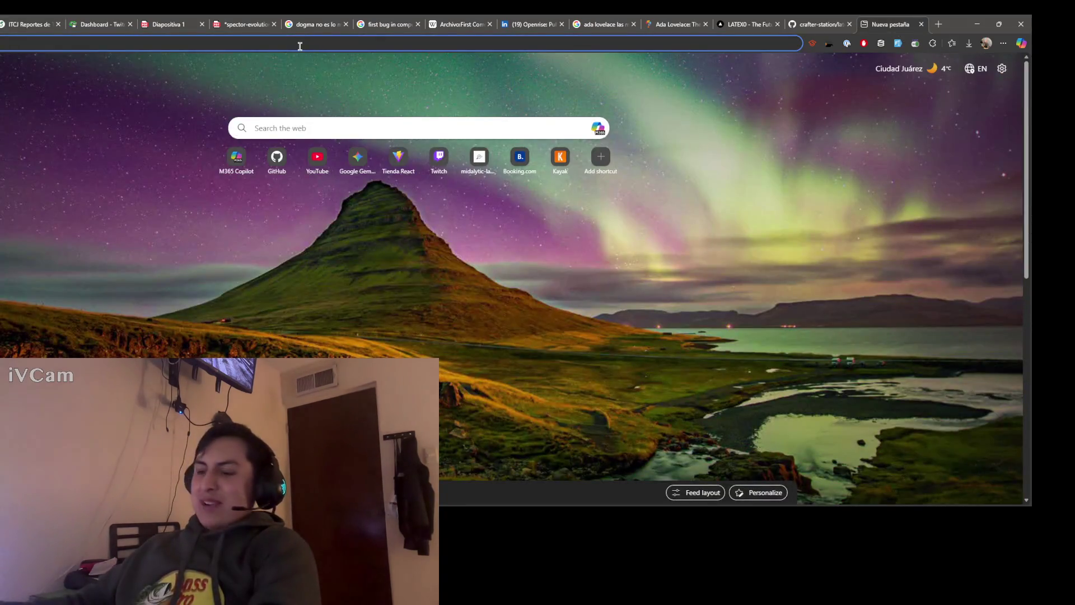
type("criticacriti")
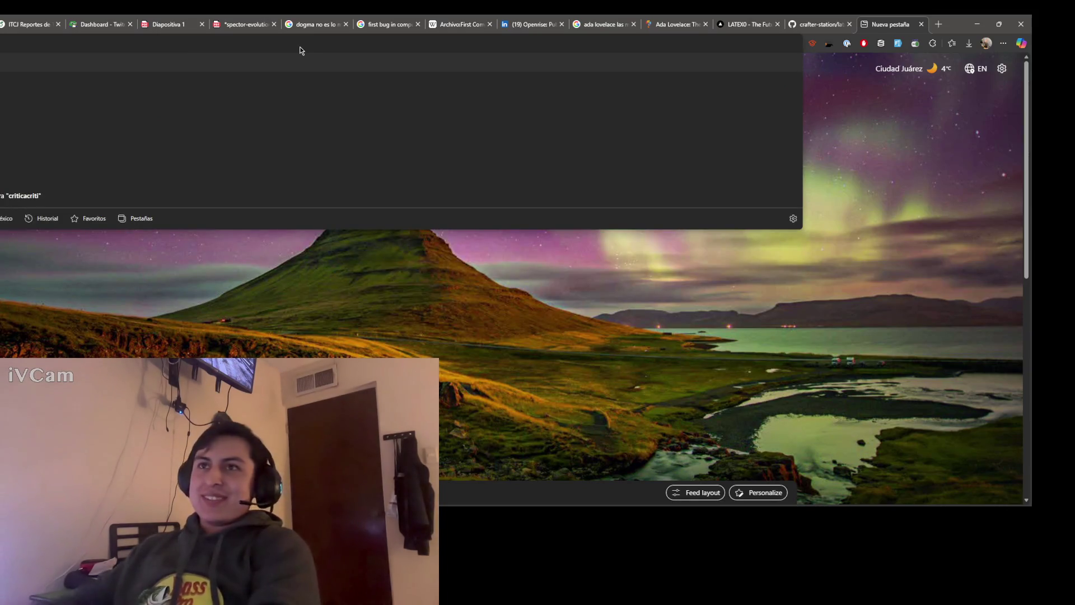
key("BackSpace")
key("BackSpace")
key("BackSpace")
key("Return")
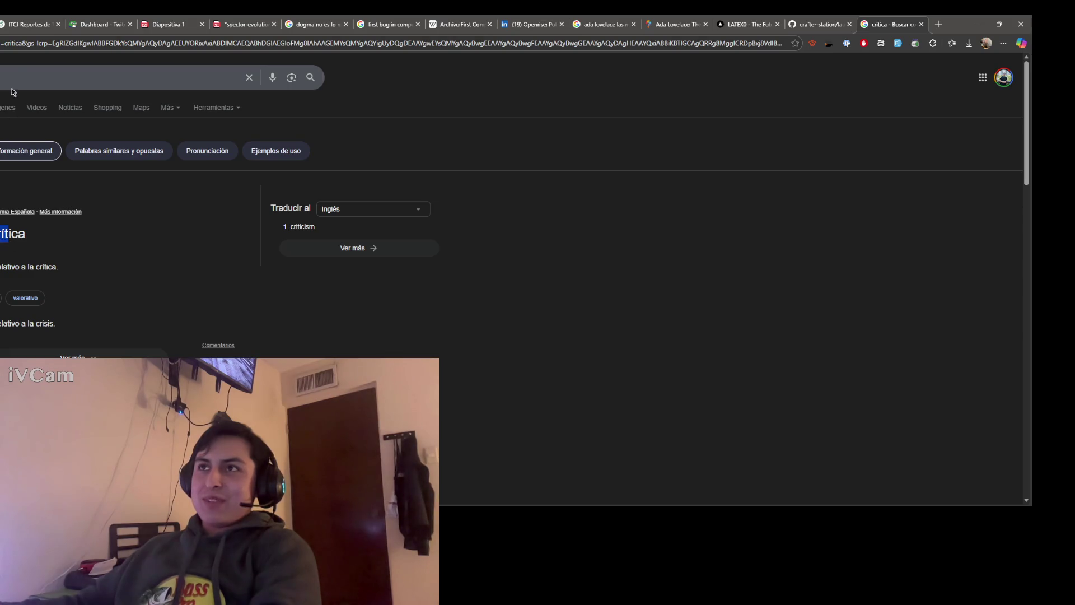
Step: Delete the placeholder results paragraph on line 7, then move to the LATEX0 tab
left_click(29, 24)
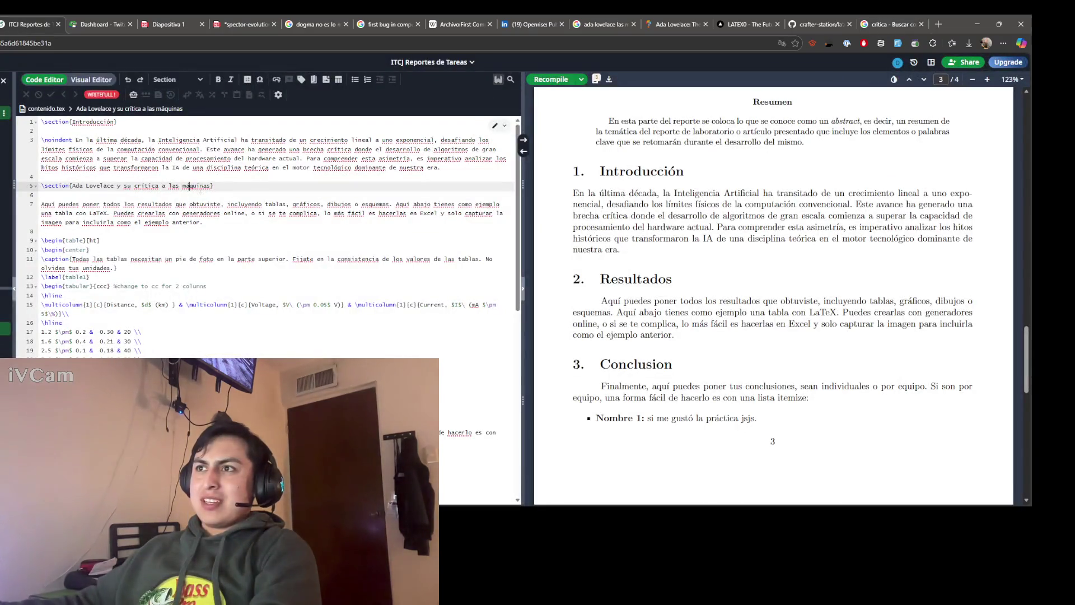
left_click(190, 223)
left_click_drag(214, 223, 43, 205)
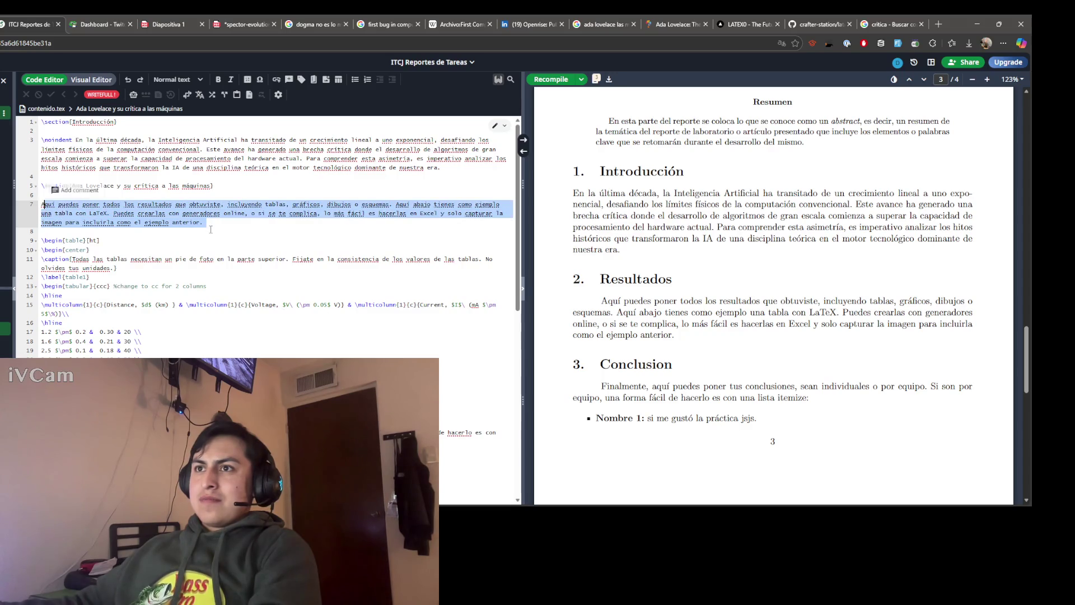
key("BackSpace")
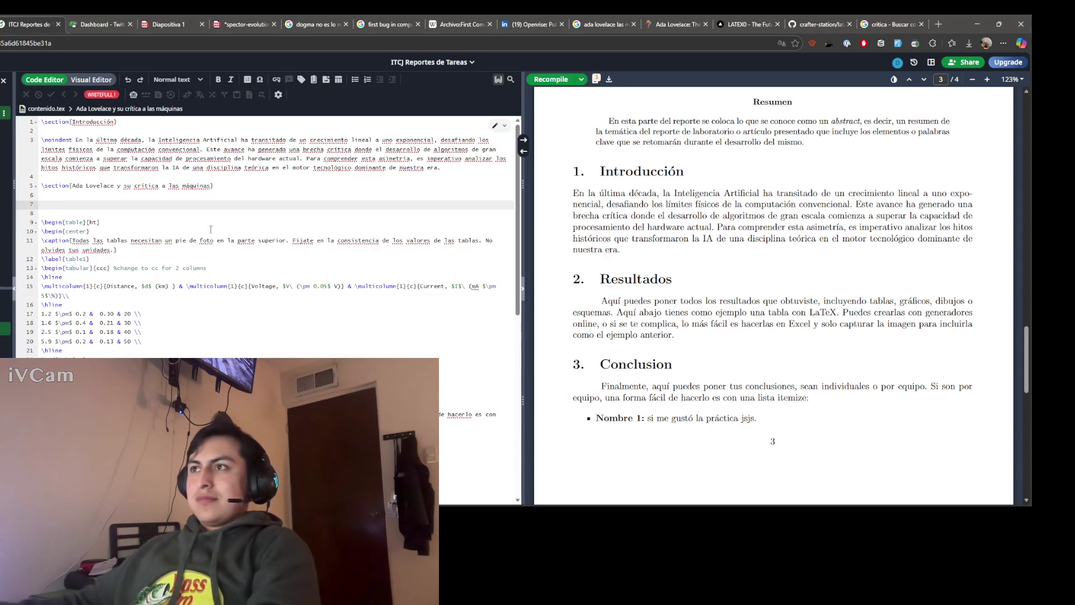
left_click(747, 24)
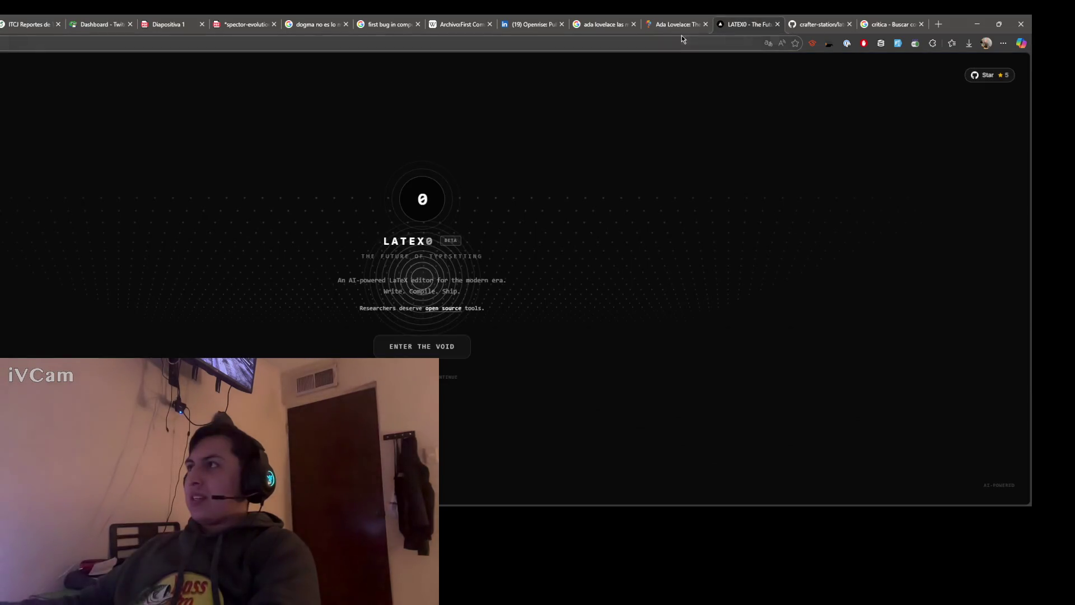
Step: Reread the Think Academy paragraphs about machines not thinking and composing music
left_click(682, 32)
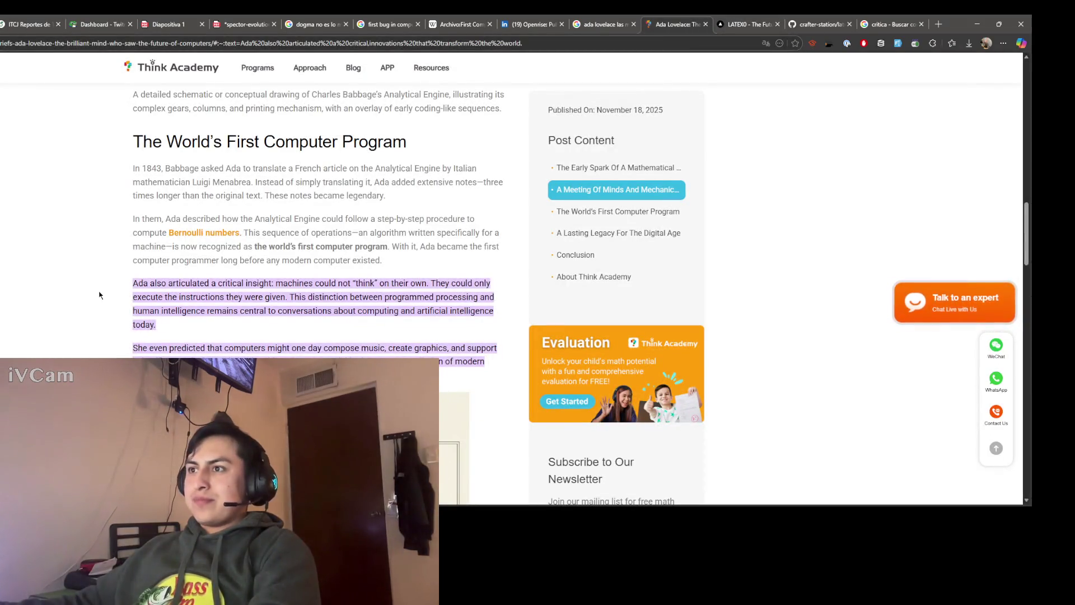
scroll(99, 294, "down", 2)
double_click(360, 188)
left_click(359, 188)
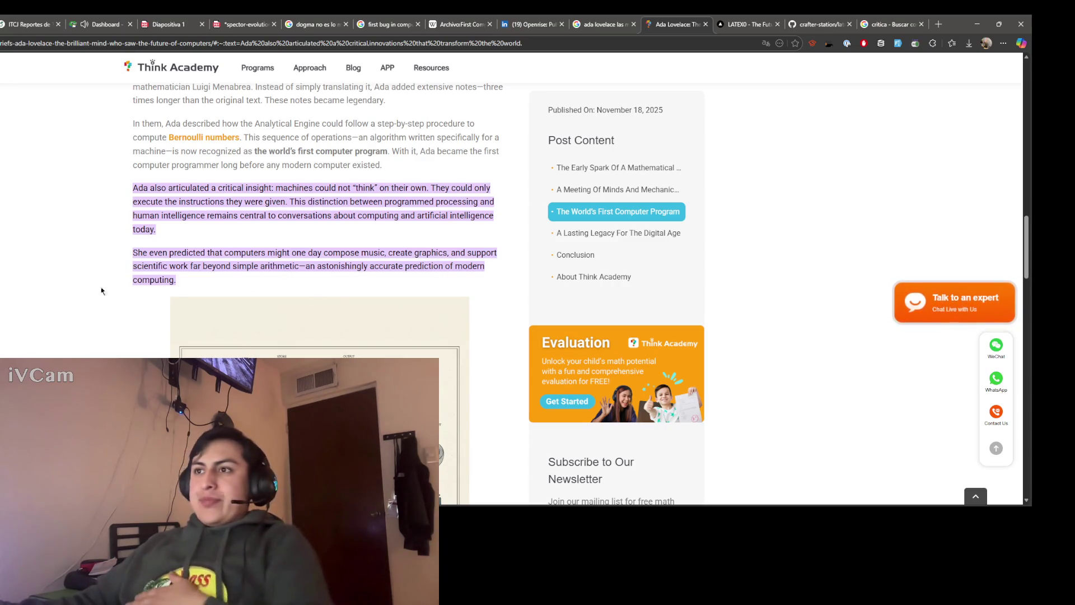
mouse_move(129, 187)
left_mouse_down()
mouse_move(166, 235)
mouse_move(129, 187)
left_mouse_up()
left_click(166, 235)
left_click(164, 234)
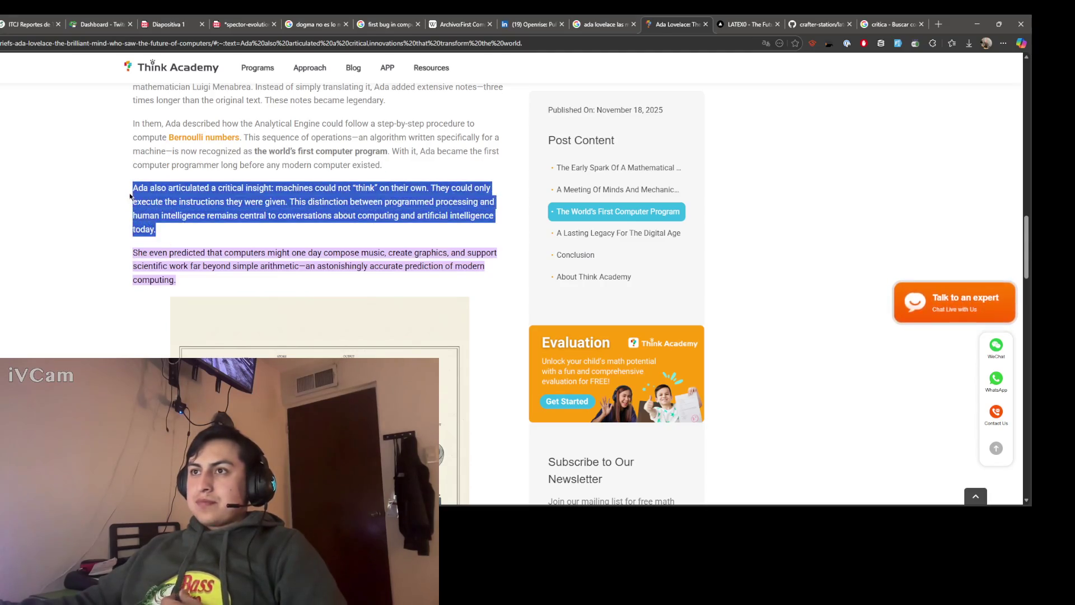
left_click(130, 196)
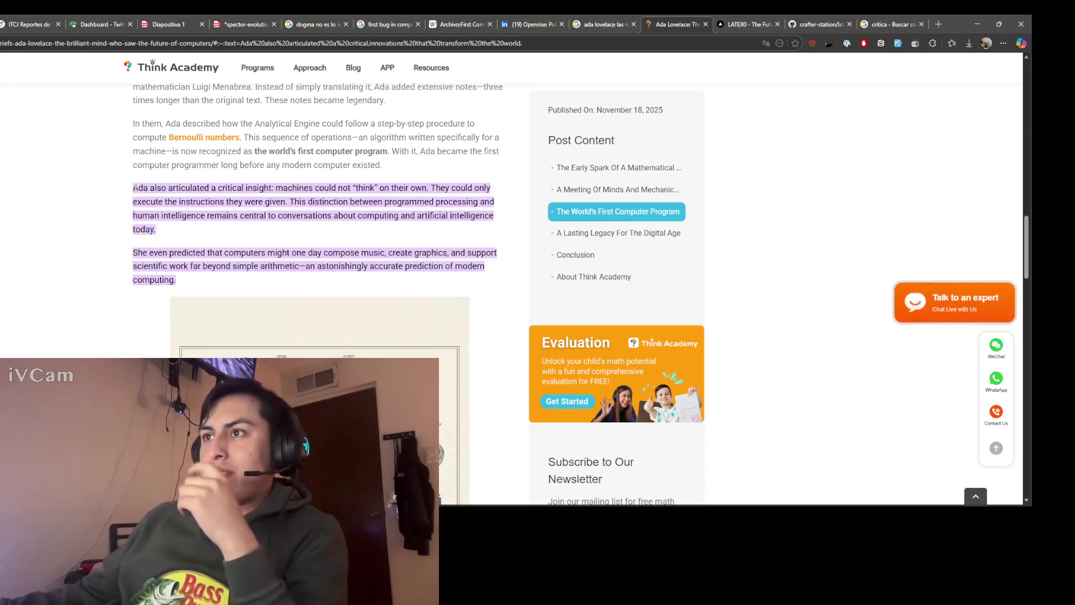
left_click_drag(131, 196, 160, 231)
left_click(152, 229)
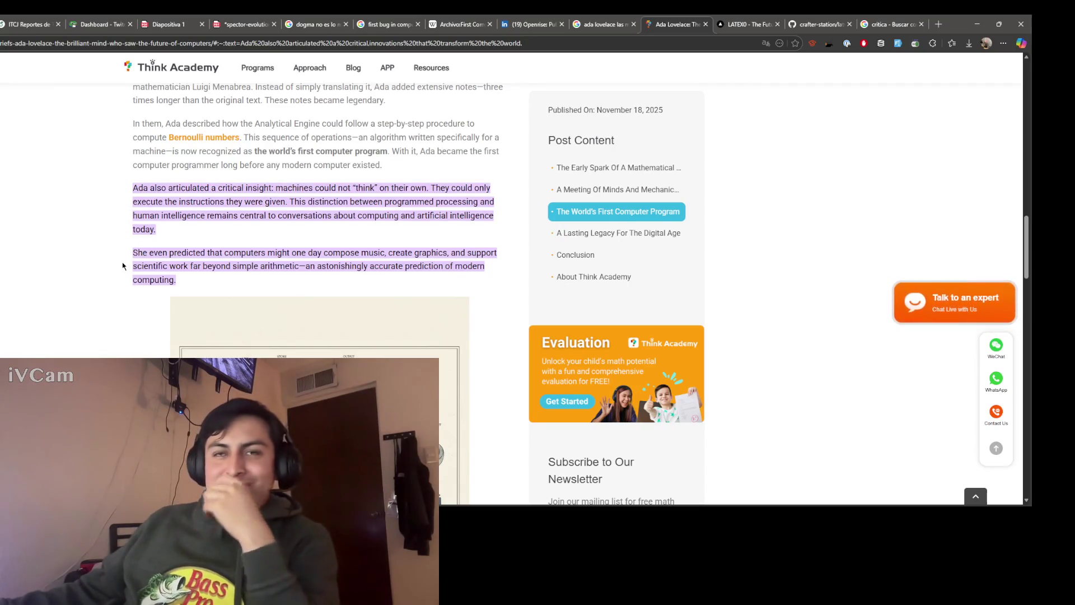
triple_click(137, 252)
left_click(137, 252)
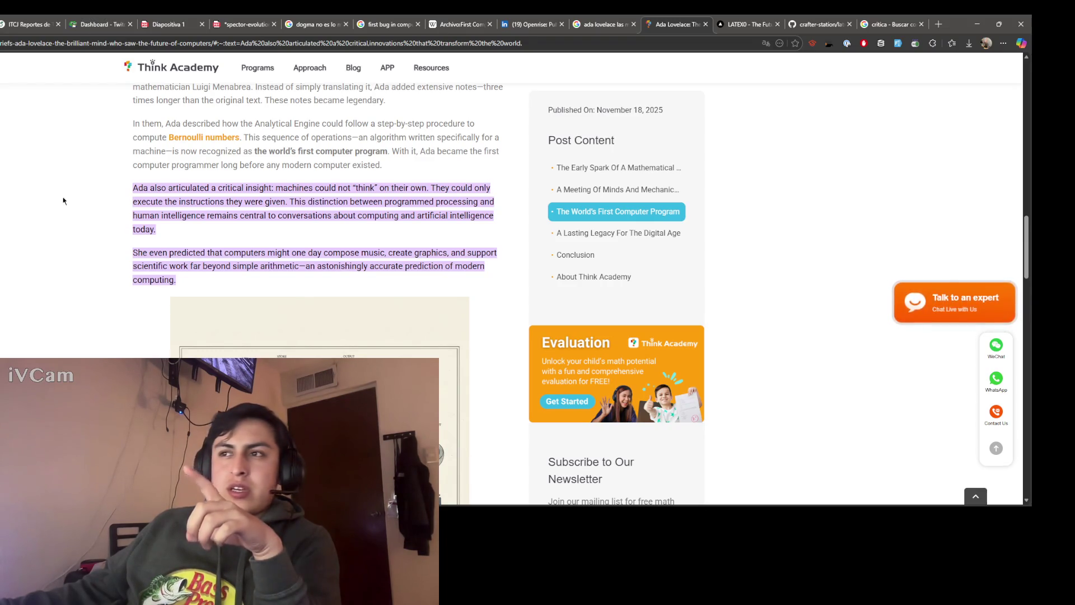
Step: Translate the machines-not-thinking paragraph into Spanish, then return to the crítica results
left_click_drag(133, 187, 164, 233)
left_click(163, 232)
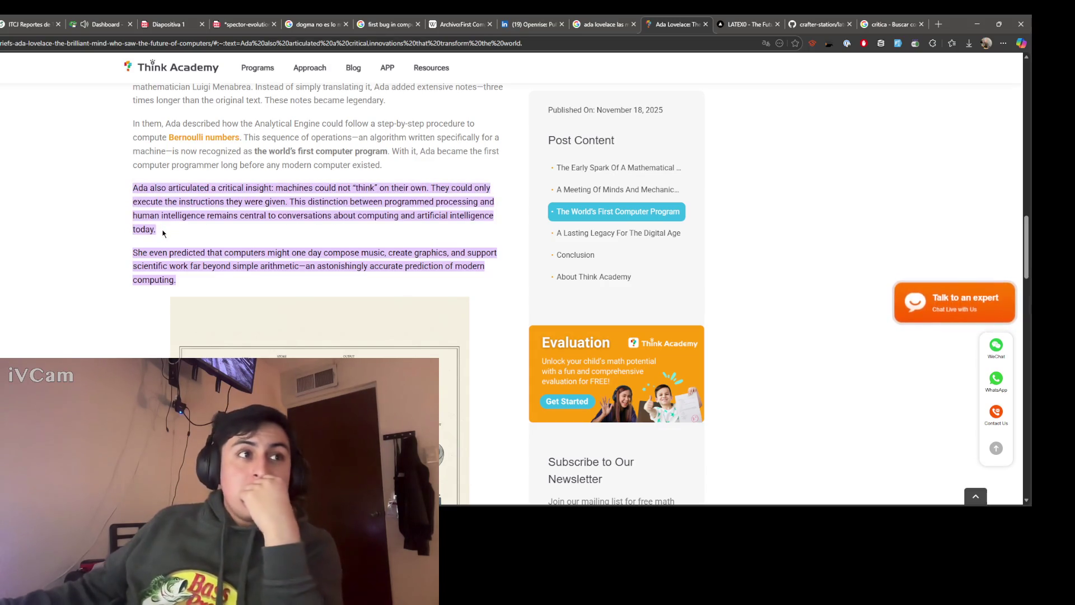
mouse_move(133, 187)
left_mouse_down()
mouse_move(159, 233)
mouse_move(126, 192)
left_mouse_up()
left_click(151, 241)
left_click(118, 211)
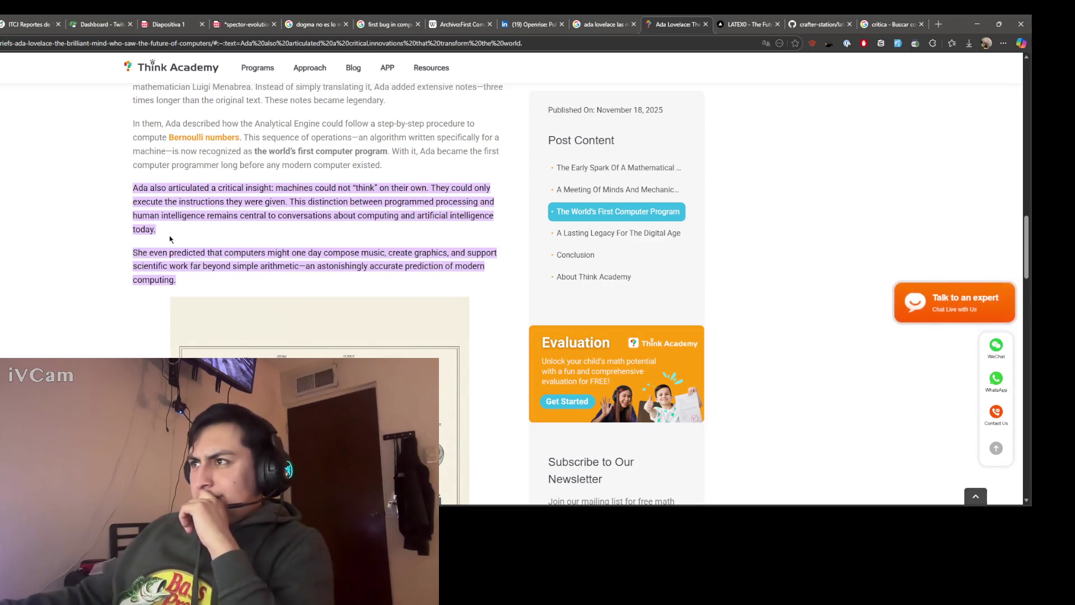
left_click_drag(135, 188, 156, 233)
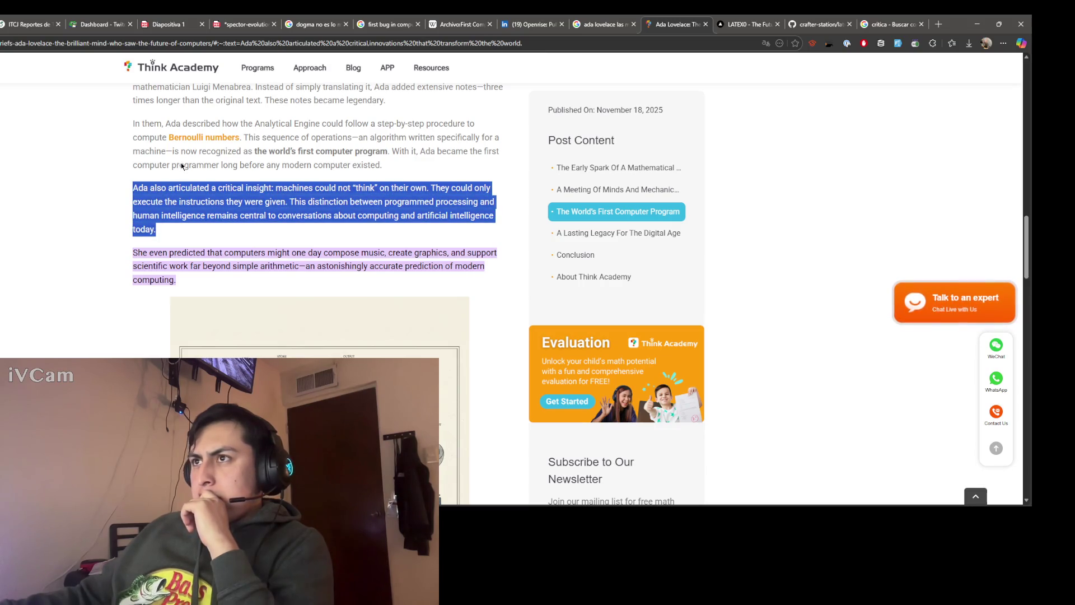
left_click(128, 216)
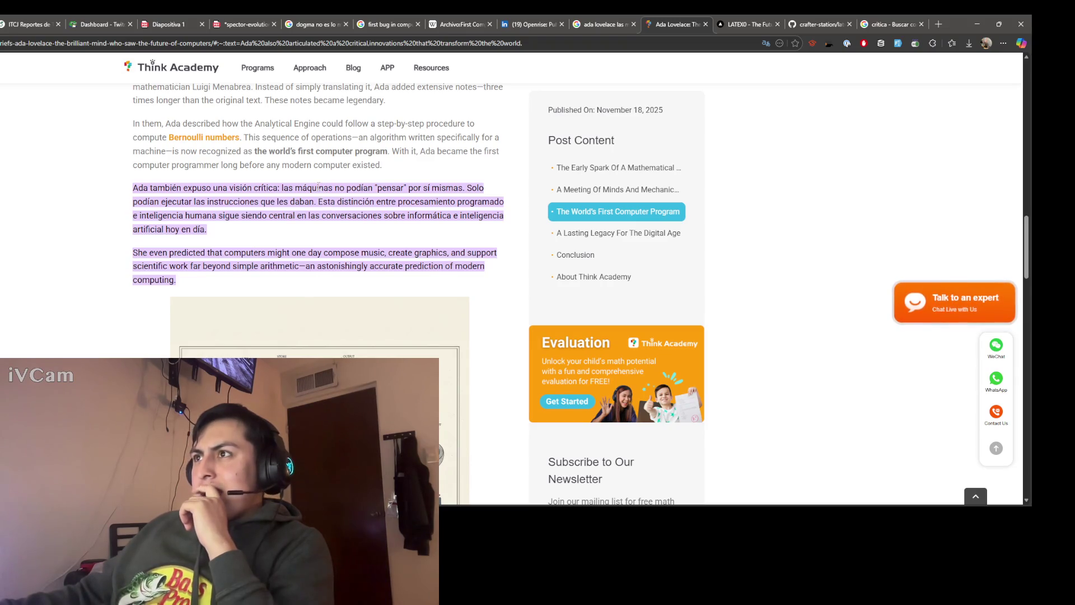
left_click(893, 26)
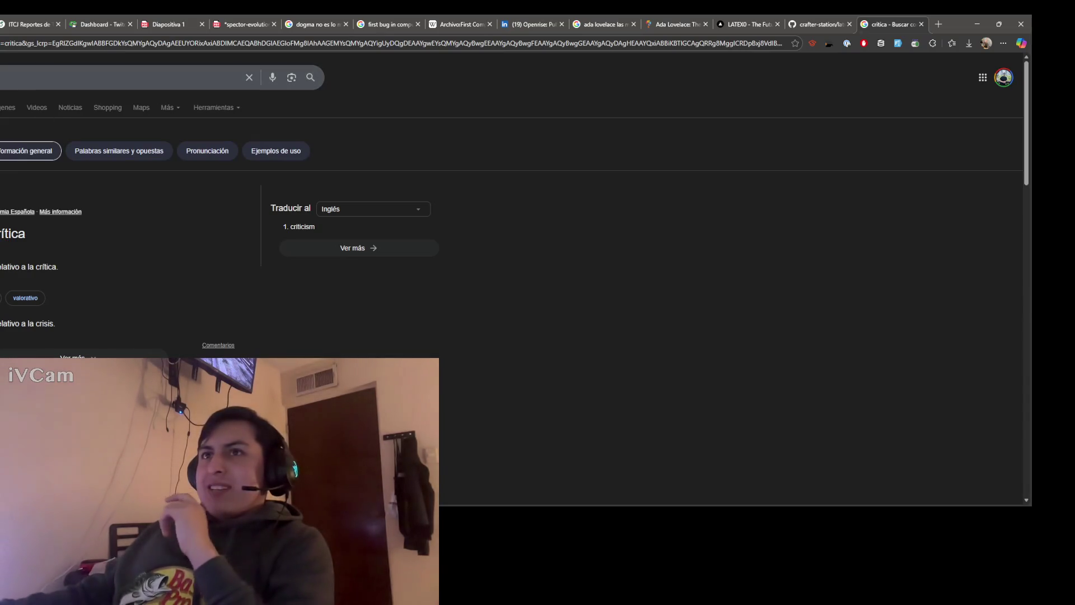
Step: Run a new Google search for Ada Lovelace from the suggested query
left_click(2, 78)
left_click(308, 247)
left_click(242, 222)
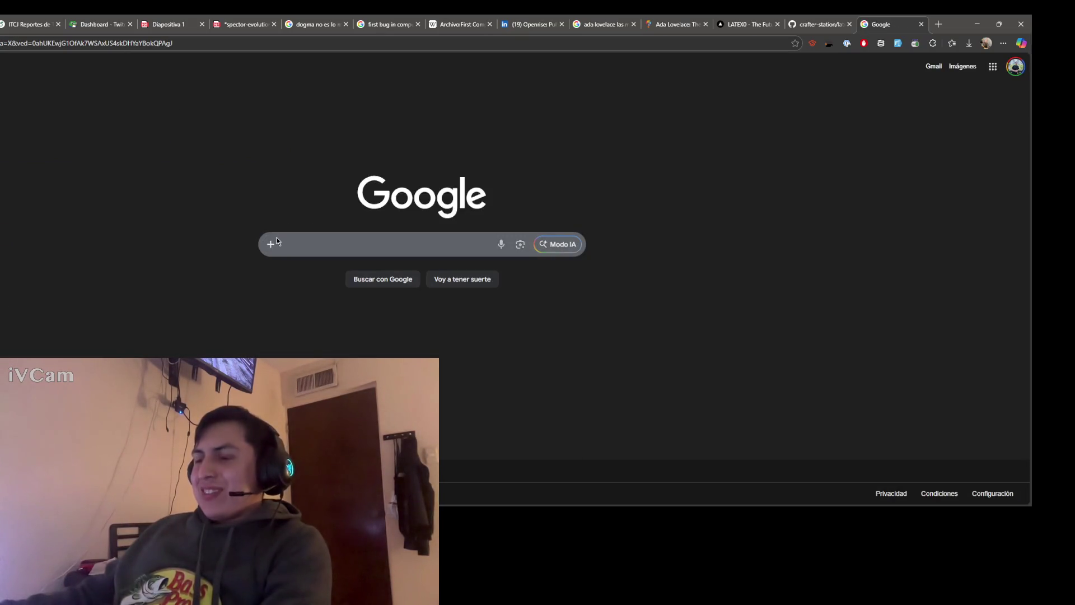
left_click(295, 245)
type("ada")
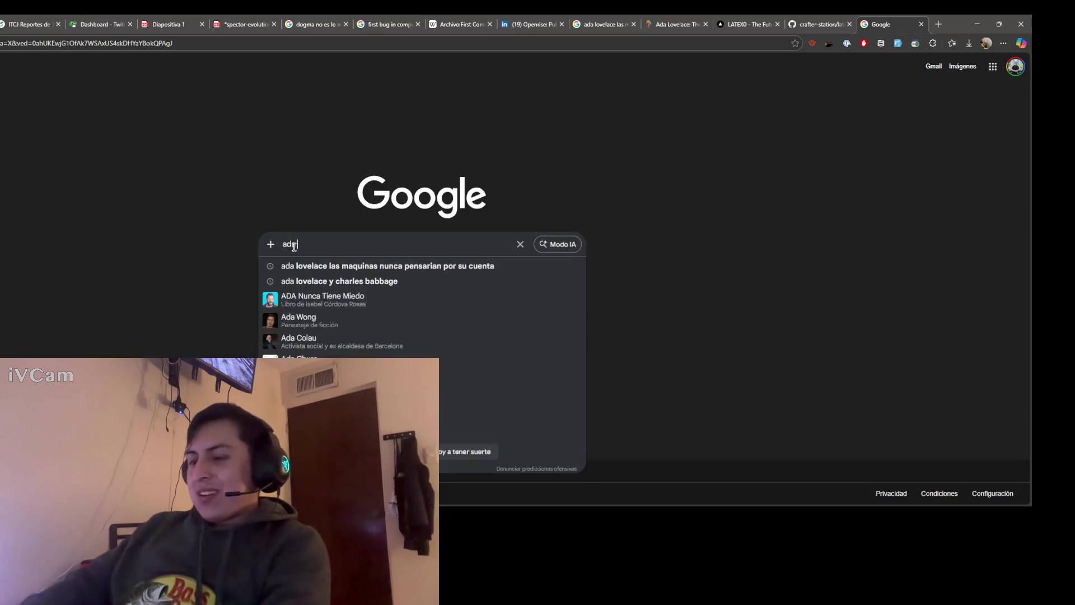
type(" lovelan")
key("Down")
key("Return")
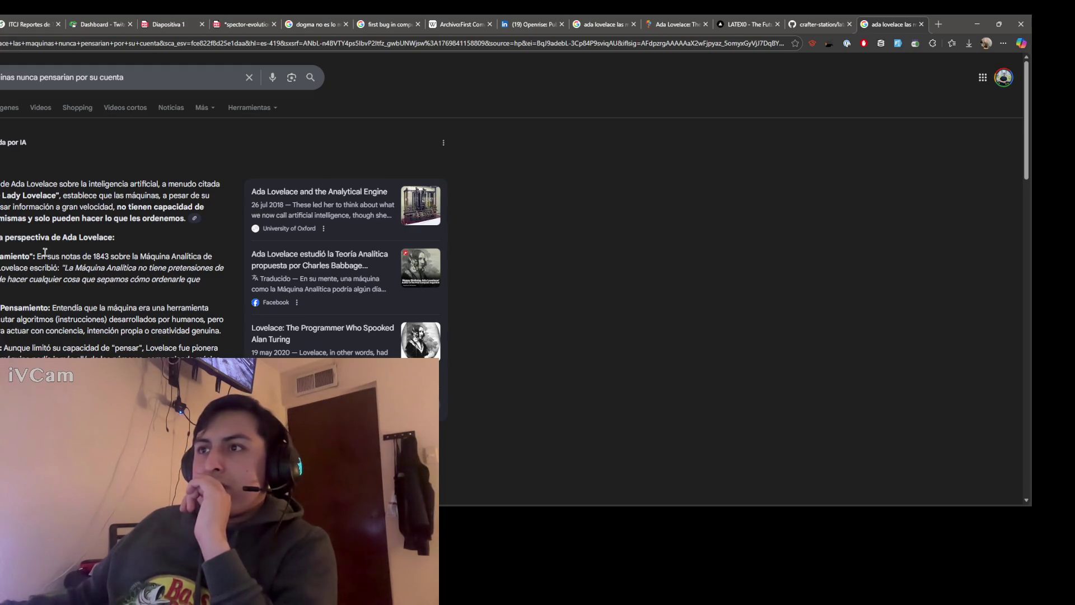
Step: Read the AI overview's Analytical Engine quote and the word Lady, then return to Overleaf
left_click_drag(87, 255, 124, 255)
left_click(117, 256)
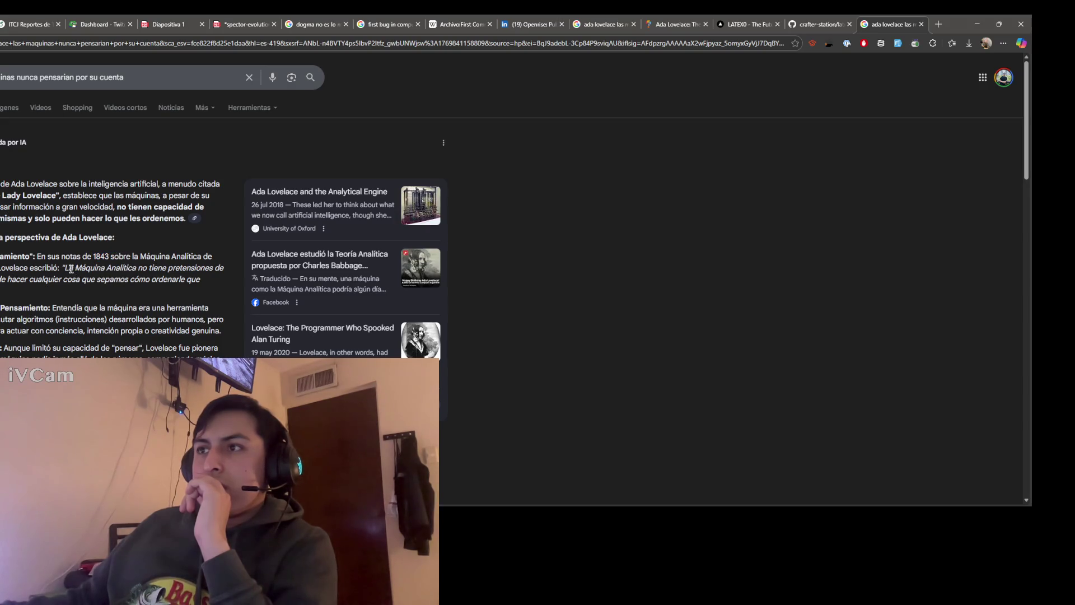
mouse_move(65, 269)
left_mouse_down()
mouse_move(10, 289)
mouse_move(225, 269)
left_mouse_up()
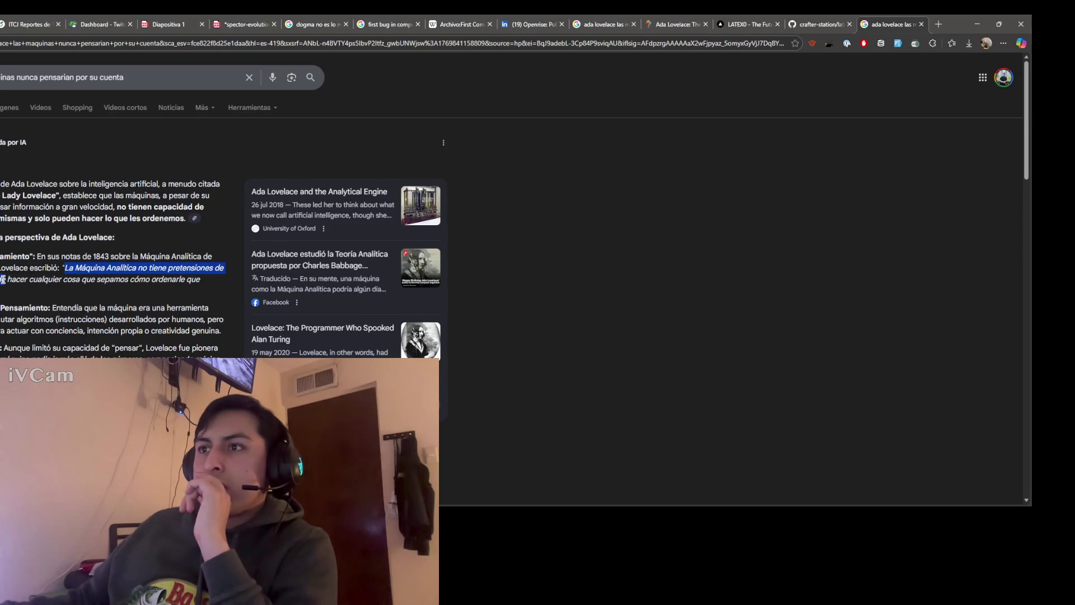
left_click_drag(4, 282, 3, 290)
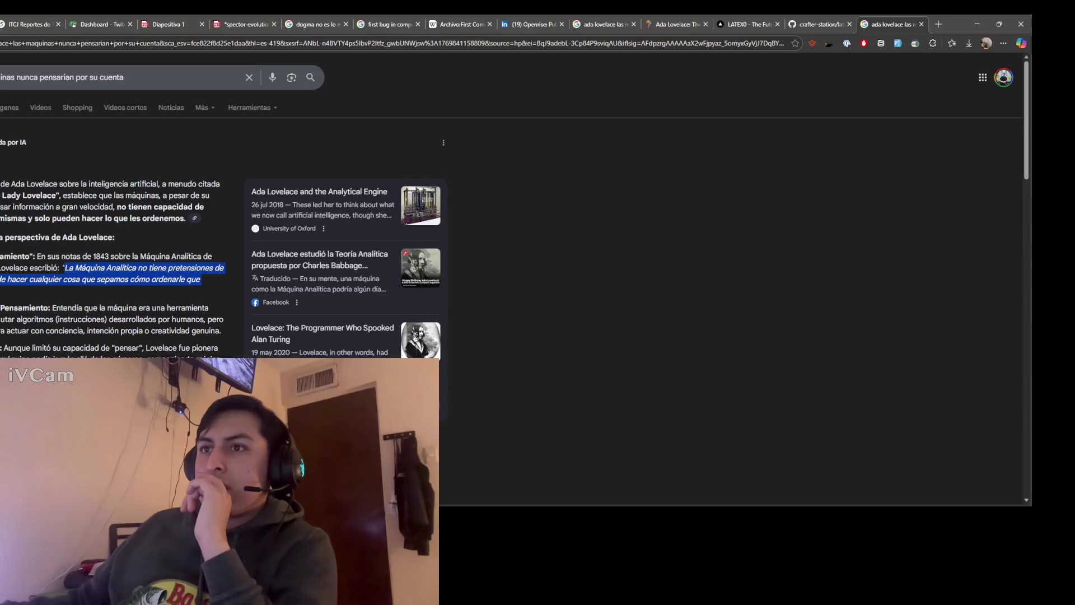
left_click(4, 291)
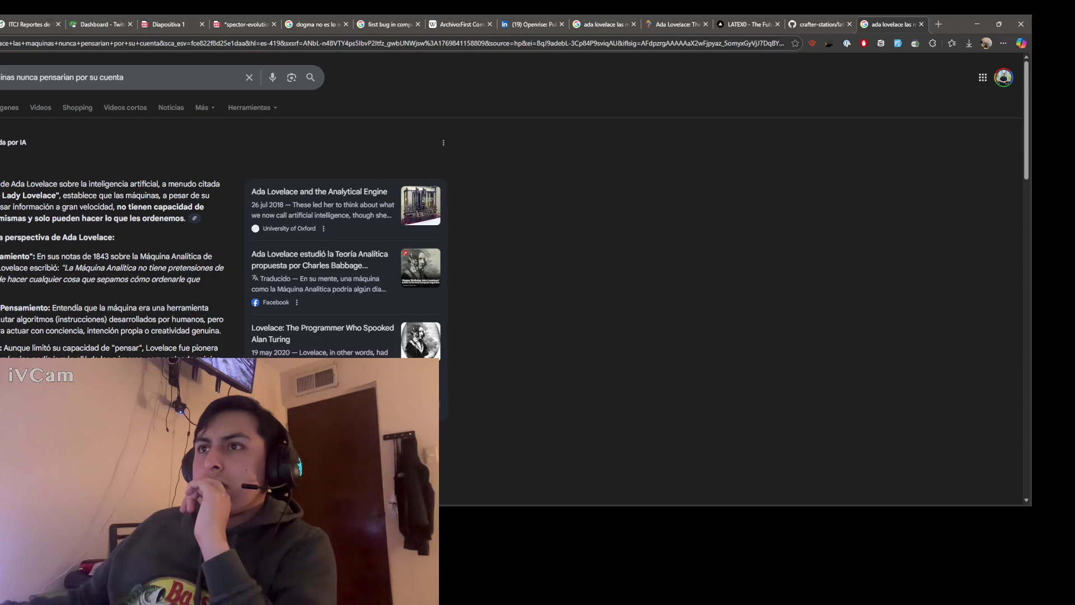
mouse_move(1, 196)
left_mouse_down()
mouse_move(210, 197)
mouse_move(57, 196)
left_mouse_up()
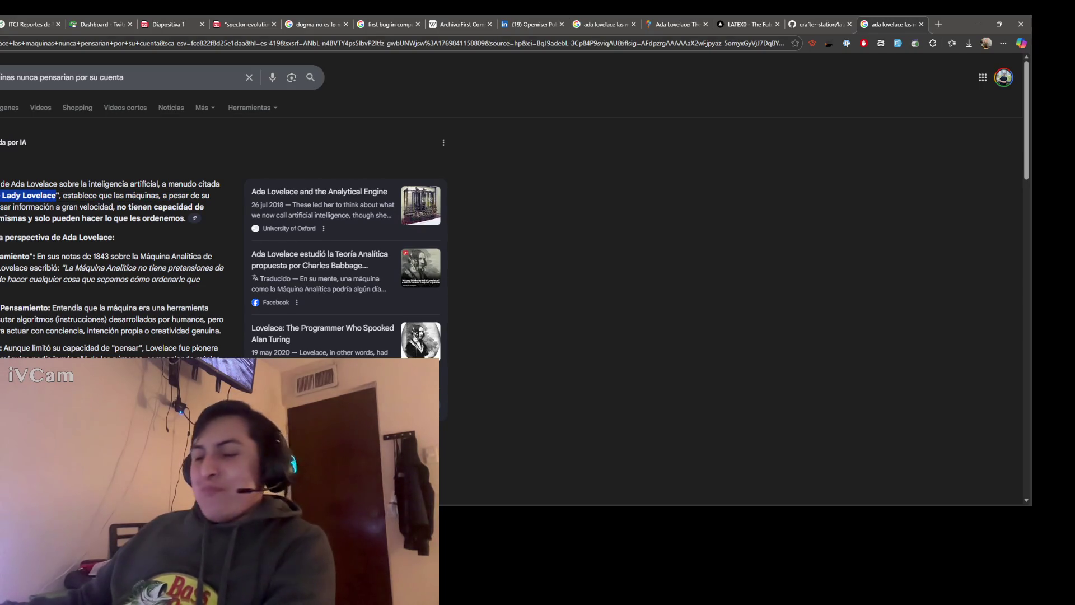
key("ctrl+1")
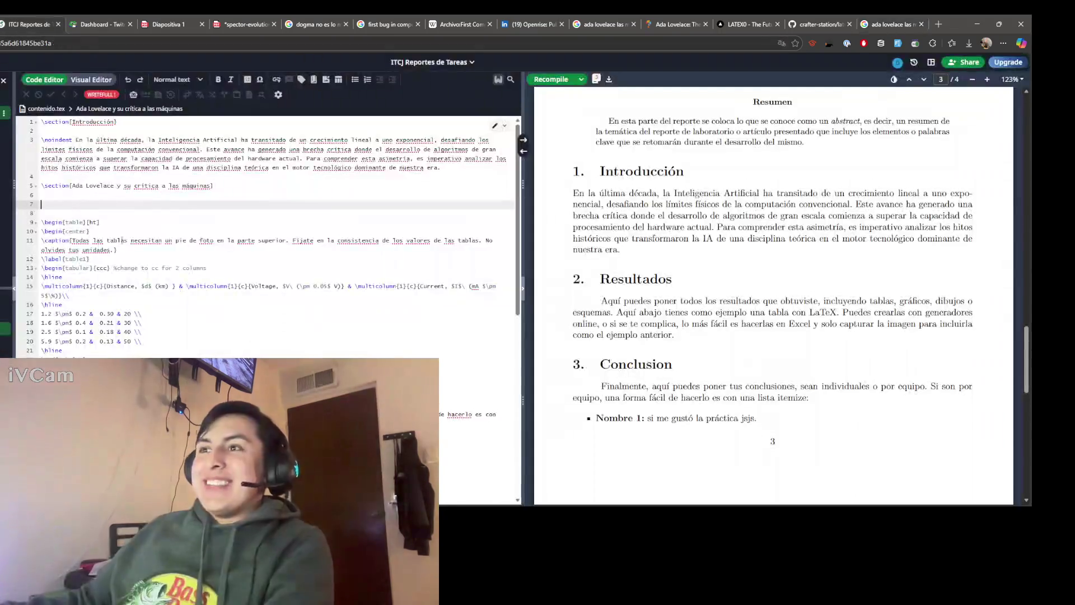
Step: Retitle the section 'La objeción de Lady Lovelace', begin its paragraph 'En 1843', and return to the results
left_click(211, 186)
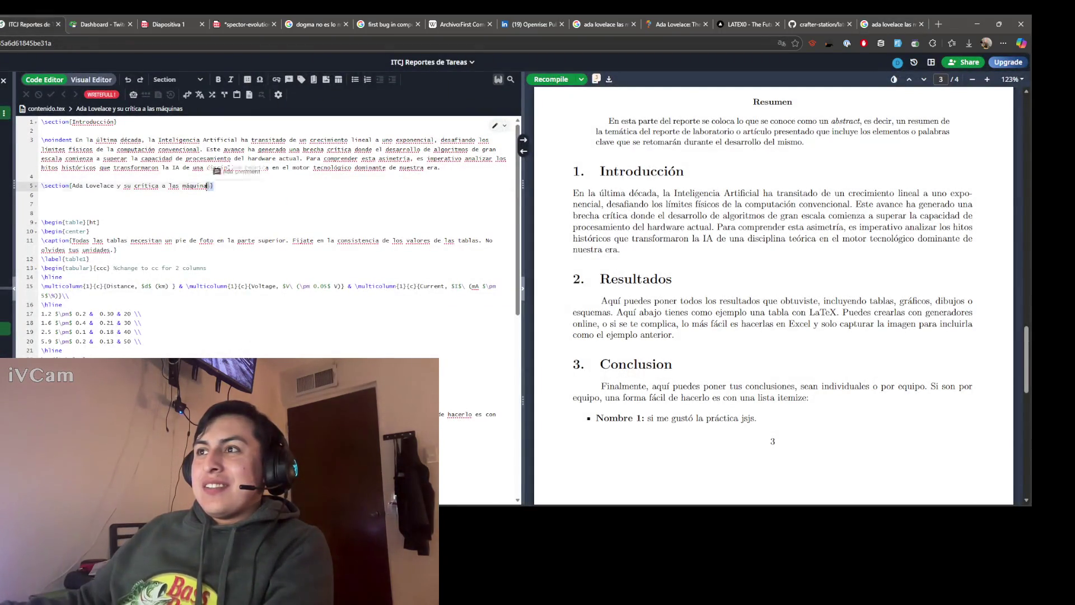
left_click_drag(209, 186, 74, 188)
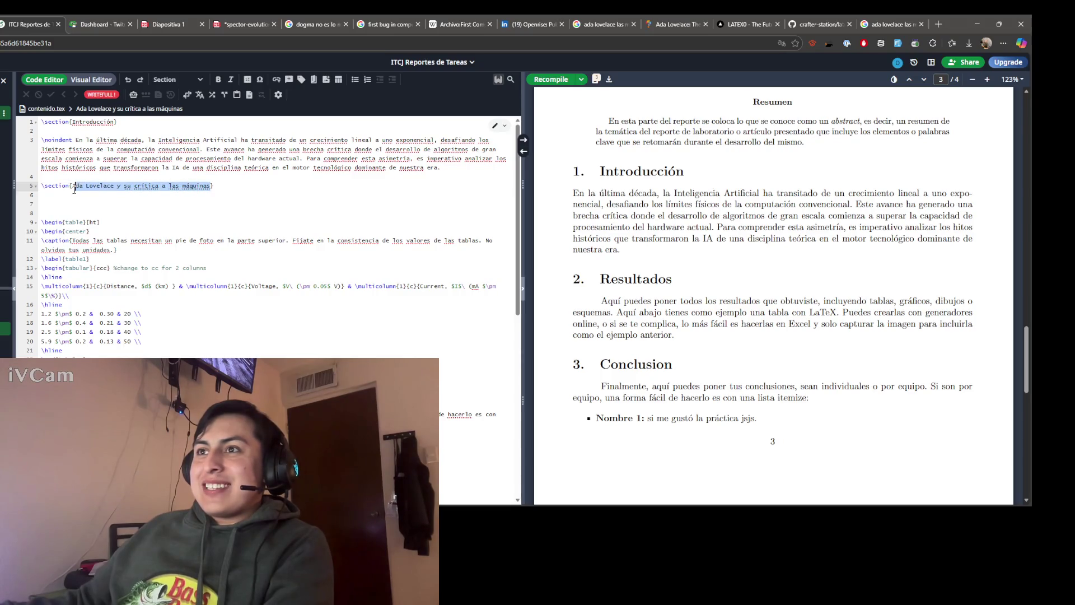
type("la objeción de Lady Lovelace")
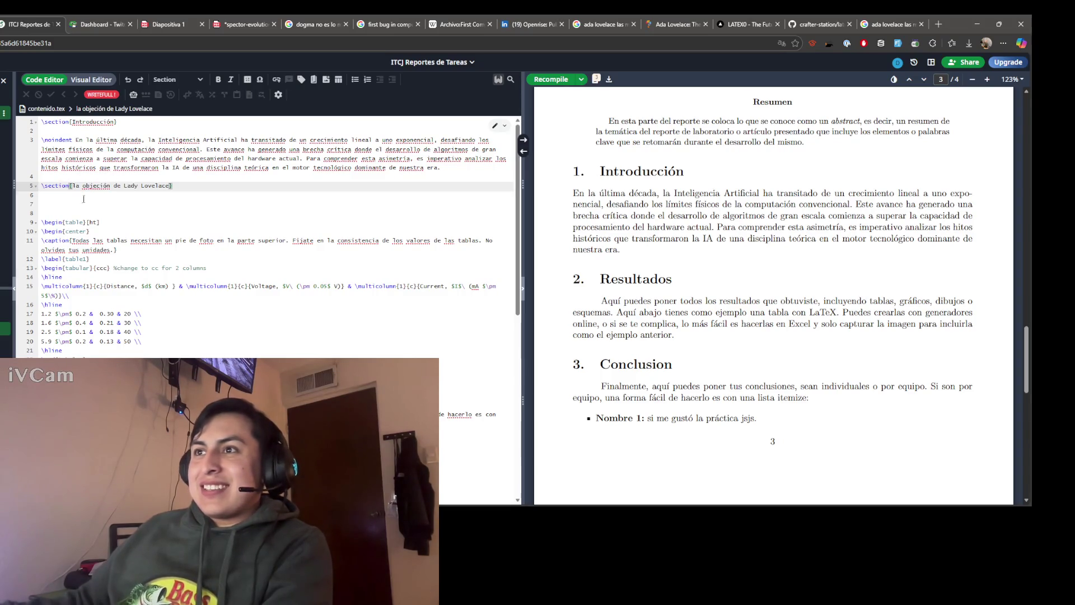
key("BackSpace")
type("L")
key("Down")
key("Down")
type("\\")
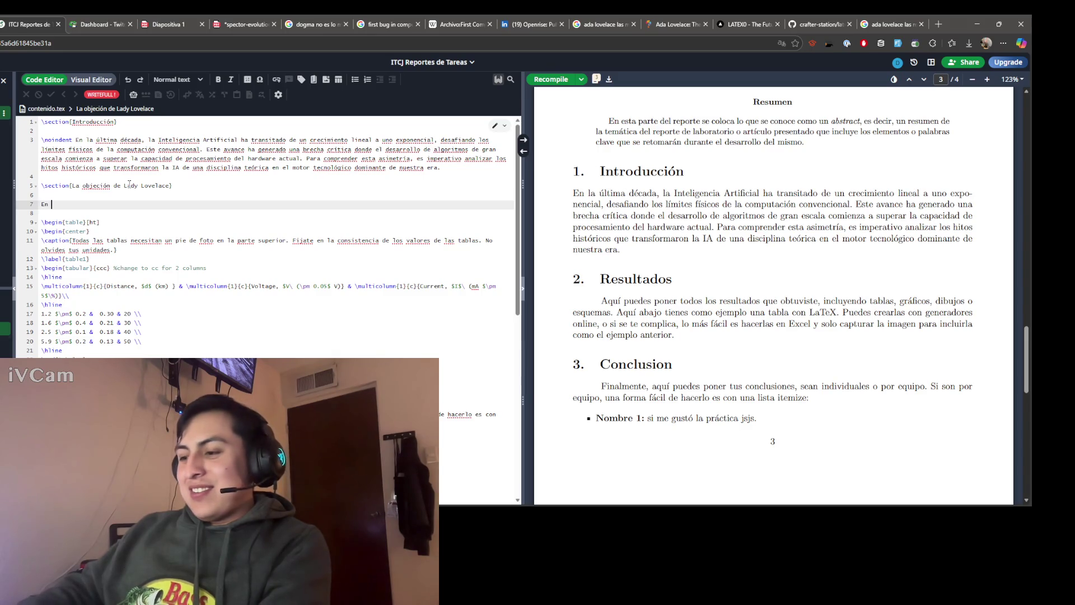
type("1843")
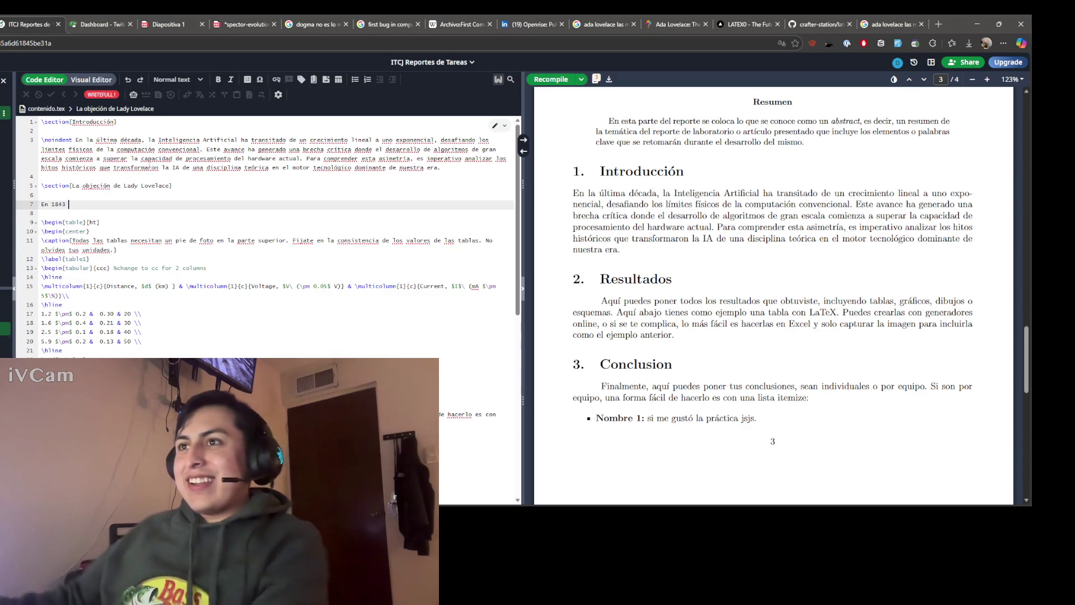
left_click(891, 23)
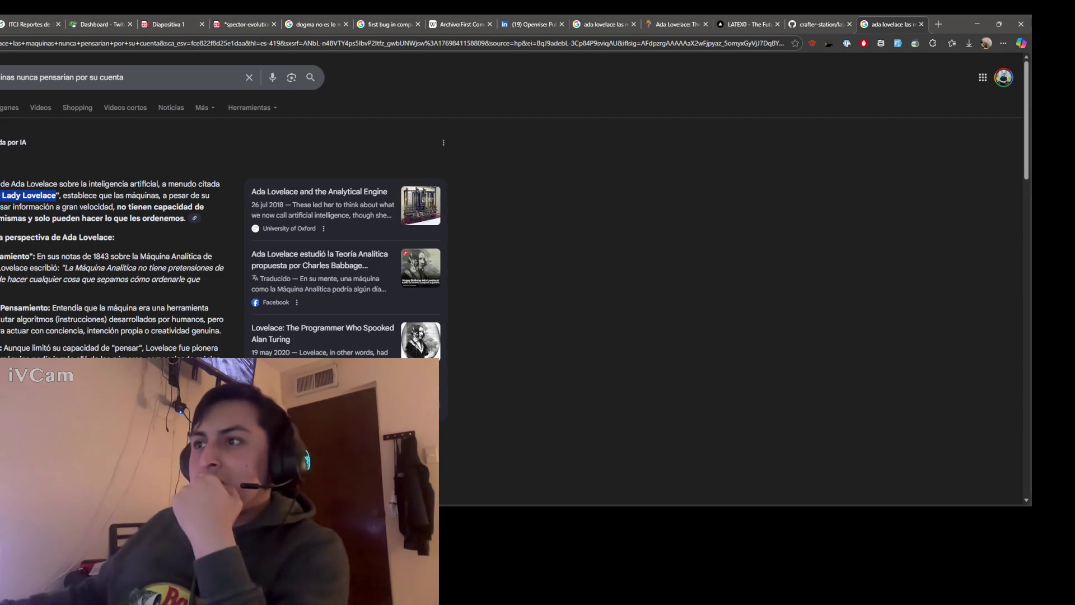
scroll(336, 253, "down", 1)
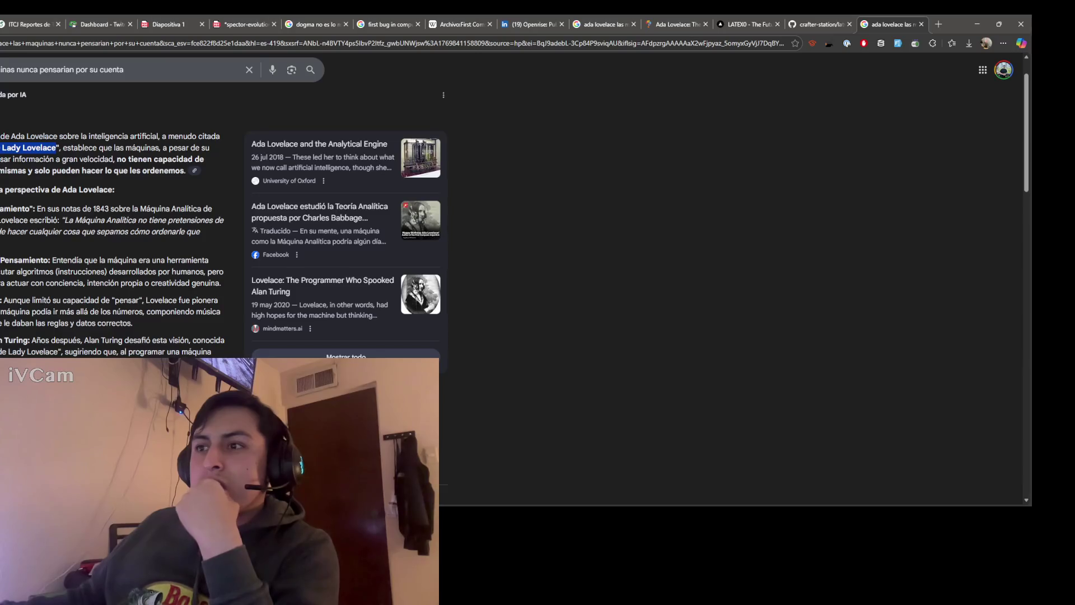
scroll(337, 252, "down", 1)
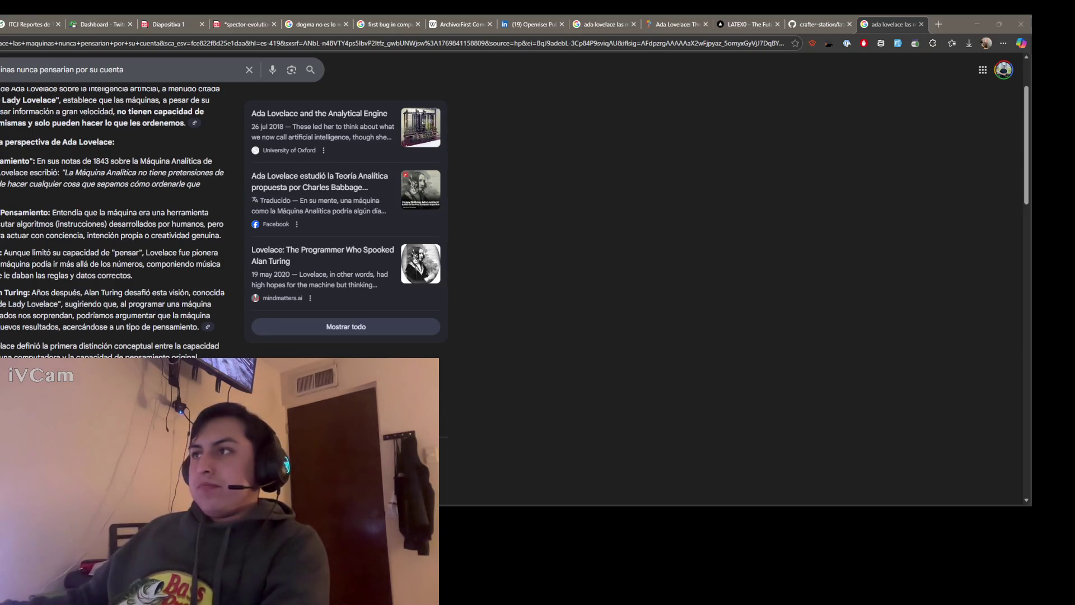
Step: Switch from the Ada Lovelace overview to the Openrise LinkedIn page
key("alt+Tab")
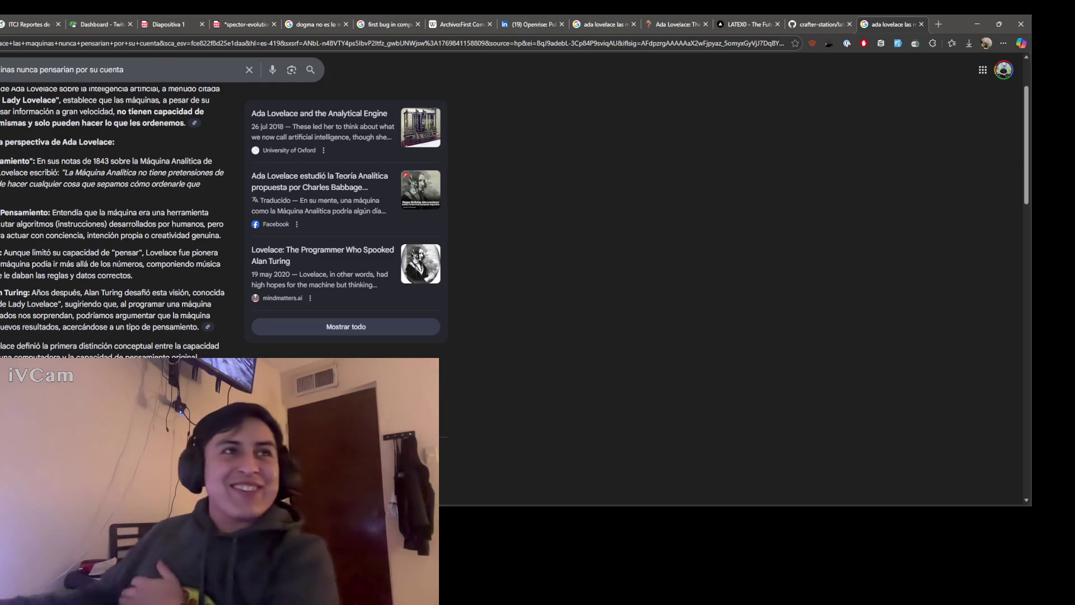
left_click(542, 26)
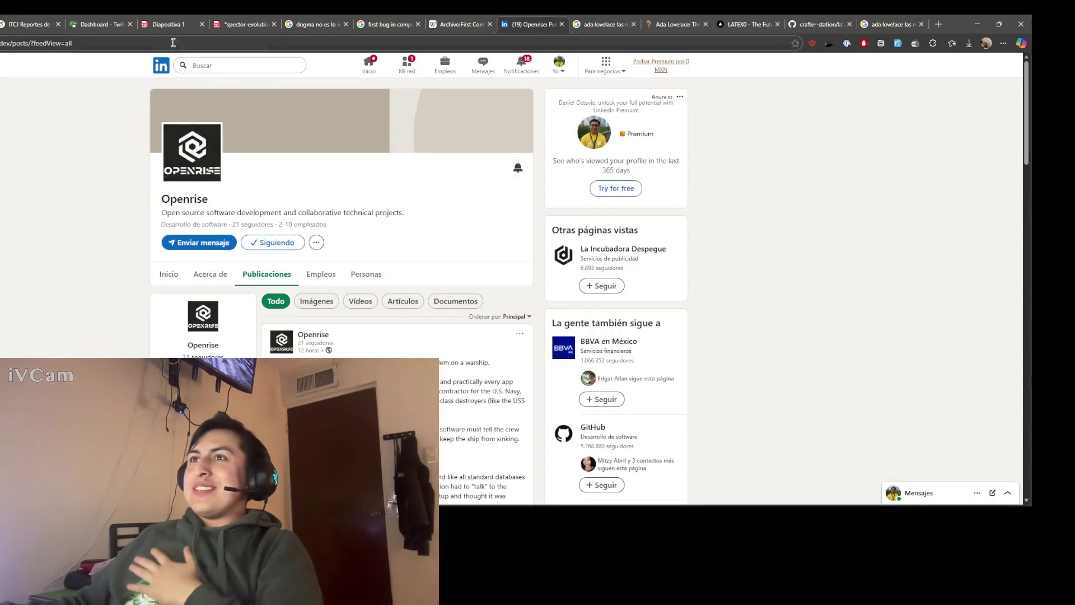
Step: Return from the Openrise page to the Overleaf report editor
left_click(32, 26)
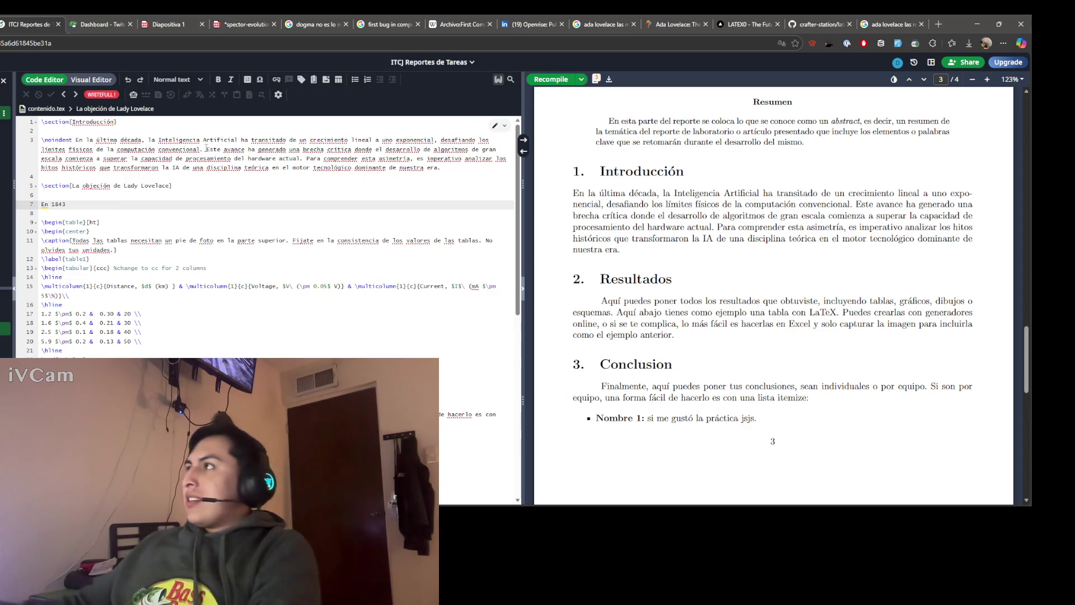
Step: Reread the Ada Lovelace AI overview, highlighting its opening and the establece-to-gran passage
left_click(891, 24)
scroll(95, 291, "up", 1)
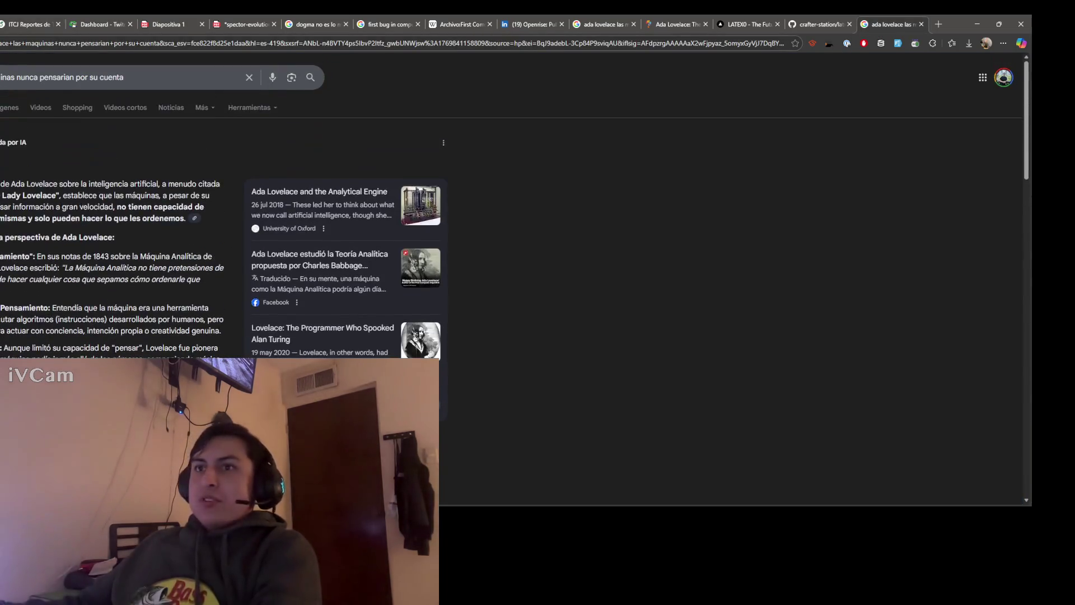
mouse_move(2, 183)
left_mouse_down()
mouse_move(187, 218)
mouse_move(99, 208)
left_mouse_up()
left_click(19, 213)
left_click(98, 208)
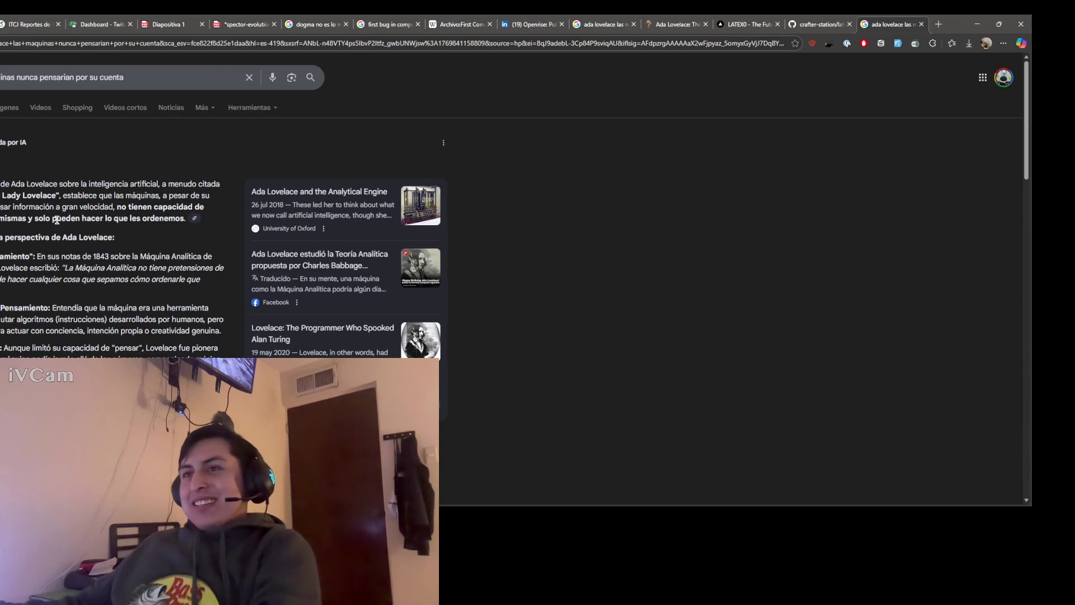
left_click_drag(61, 196, 68, 207)
left_click(68, 206)
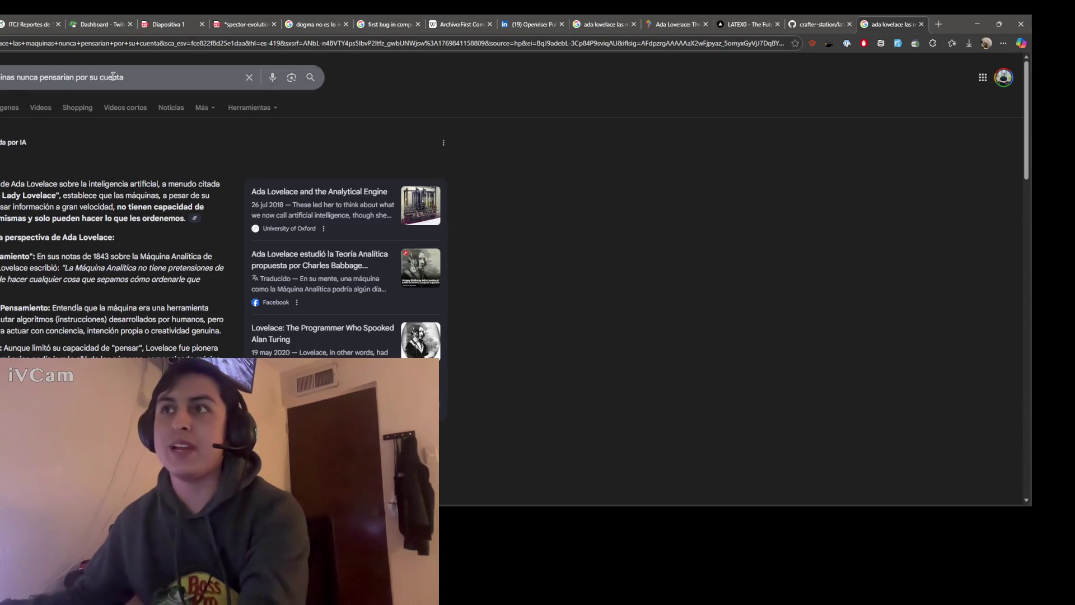
key("ctrl+a")
Step: Replace the query with the suggested 'botas tribaleras' and show its image results
key("BackSpace")
type("a")
key("Down")
key("Down")
key("Down")
key("Return")
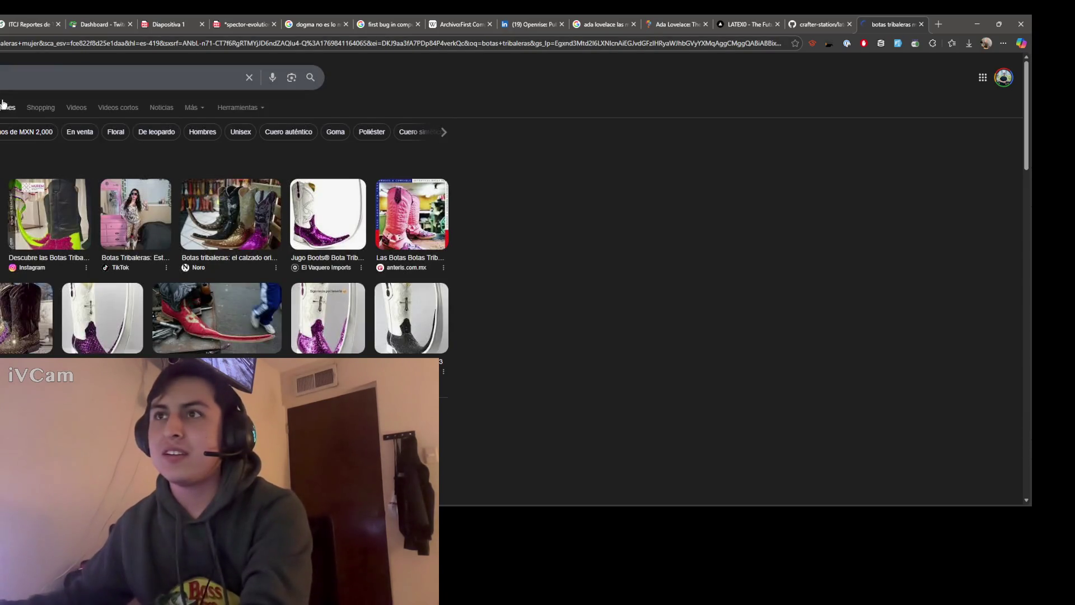
left_click(8, 107)
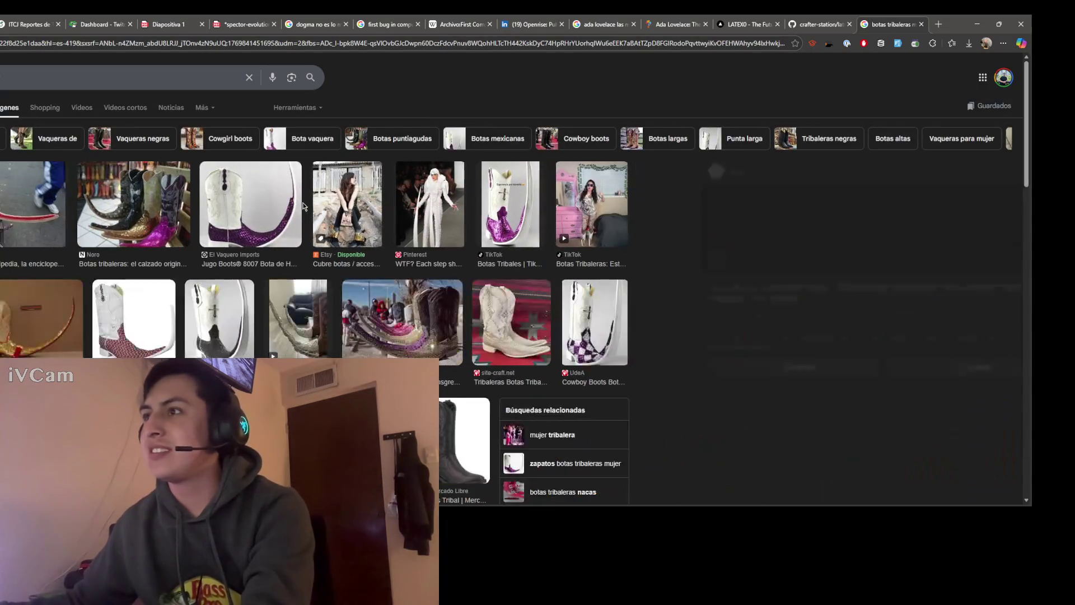
Step: Preview the Etsy and Jugo Boots images, then close the preview
left_click(383, 233)
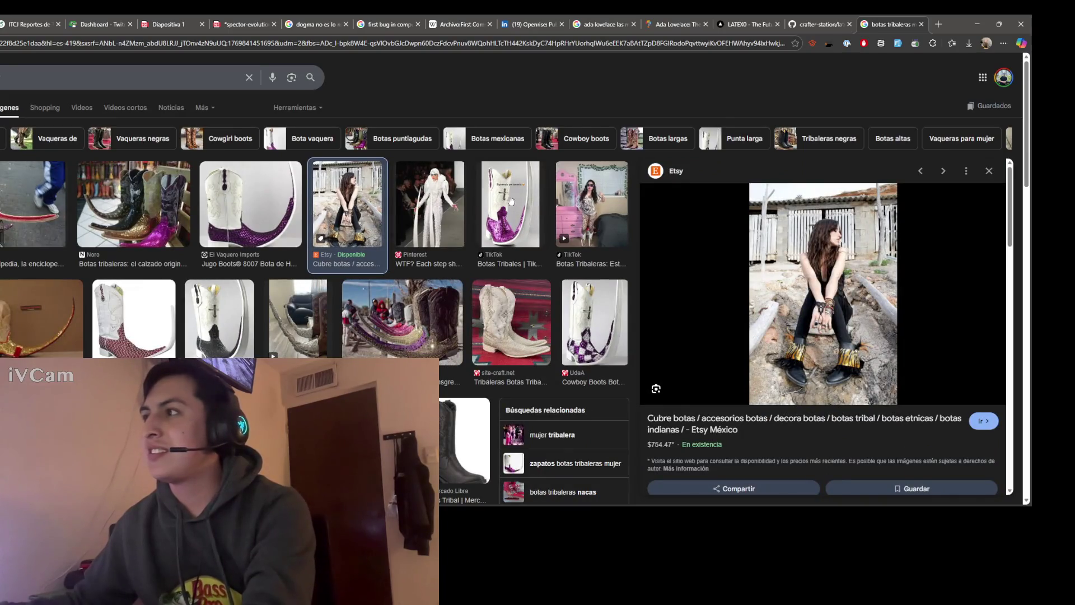
key("Left")
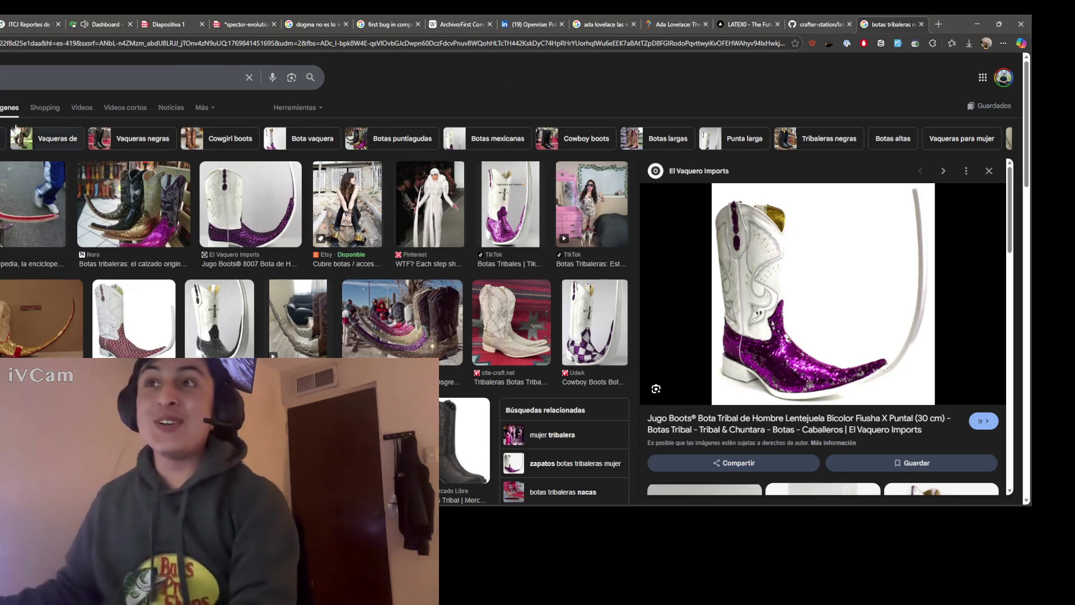
key("alt+Left")
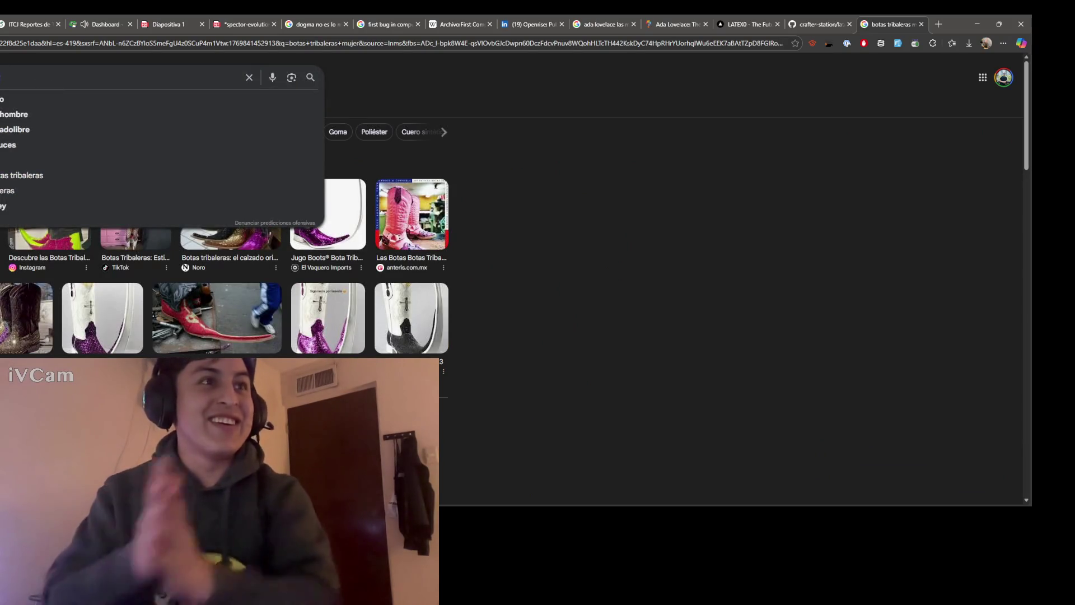
Step: Search Google for Los Horóscopos de Durango and show its image results
key("ctrl+v")
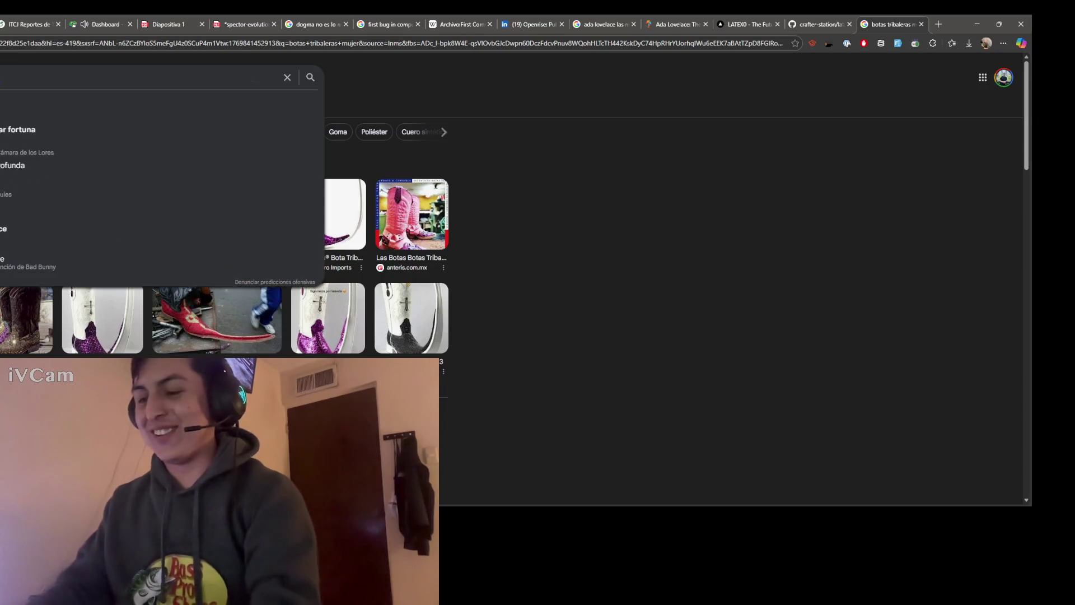
type("durango")
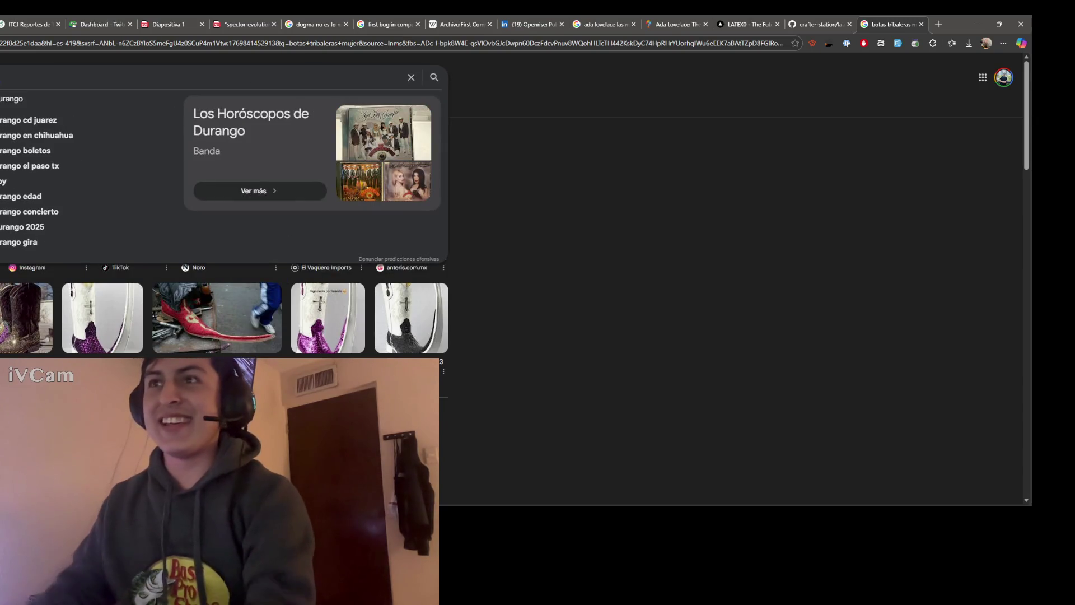
key("Escape")
key("Return")
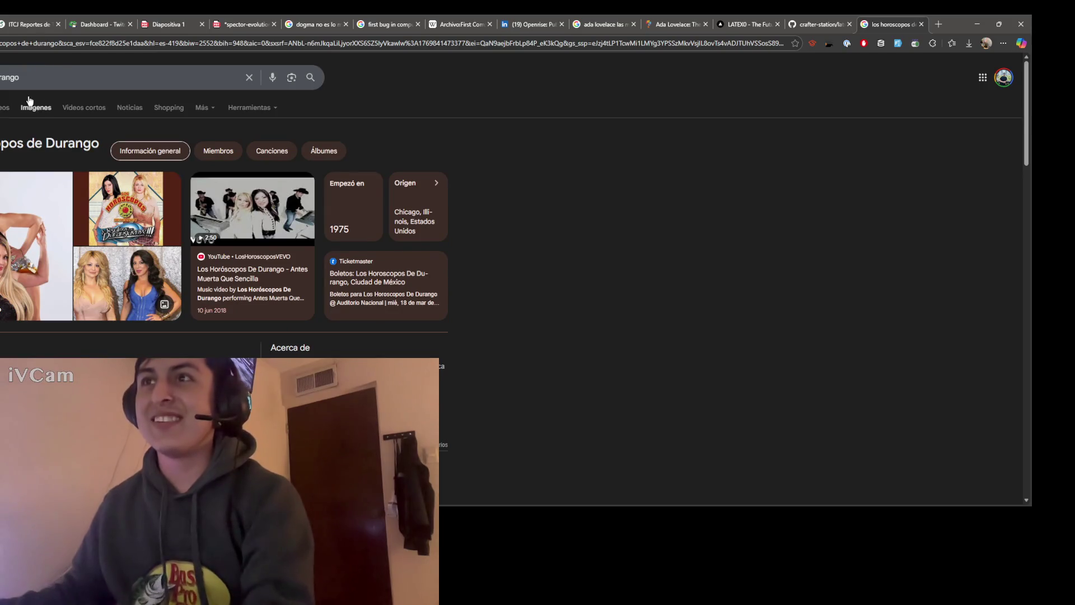
left_click(30, 110)
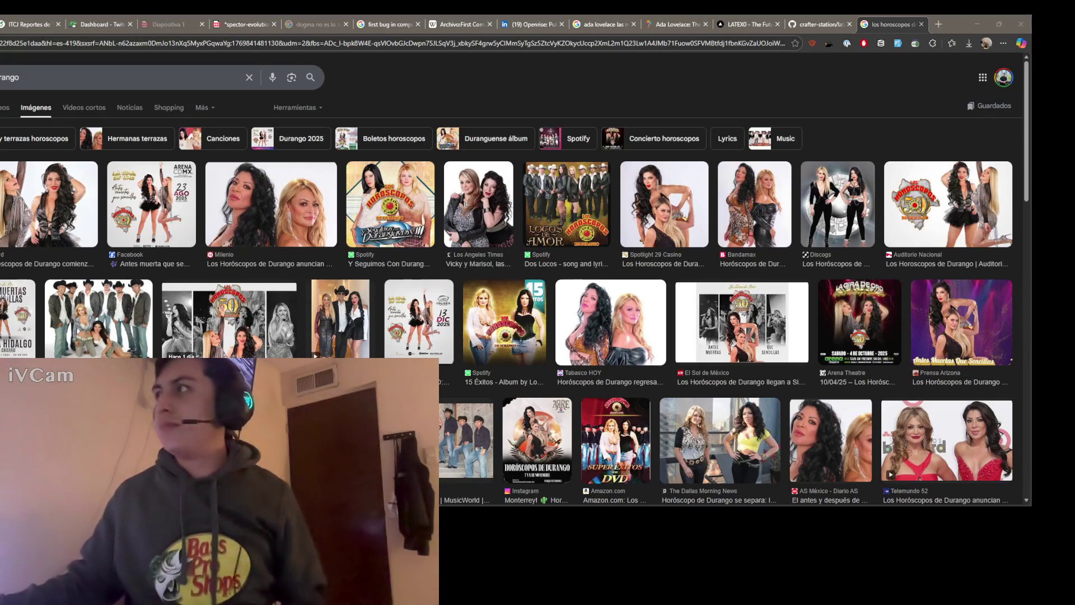
Step: Refocus the browser and switch to the Twitch TTS dashboard
left_click(251, 58)
left_click(96, 25)
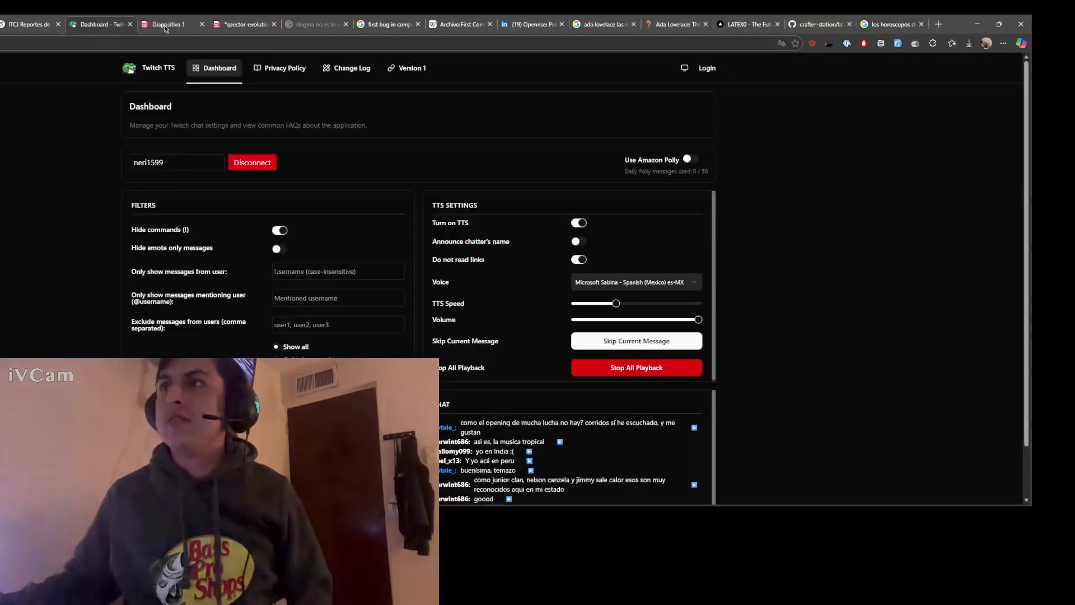
Step: Switch via the Diapositiva 1 tab to Spector's evolved artificial intelligence PDF
left_click(168, 24)
left_click(245, 30)
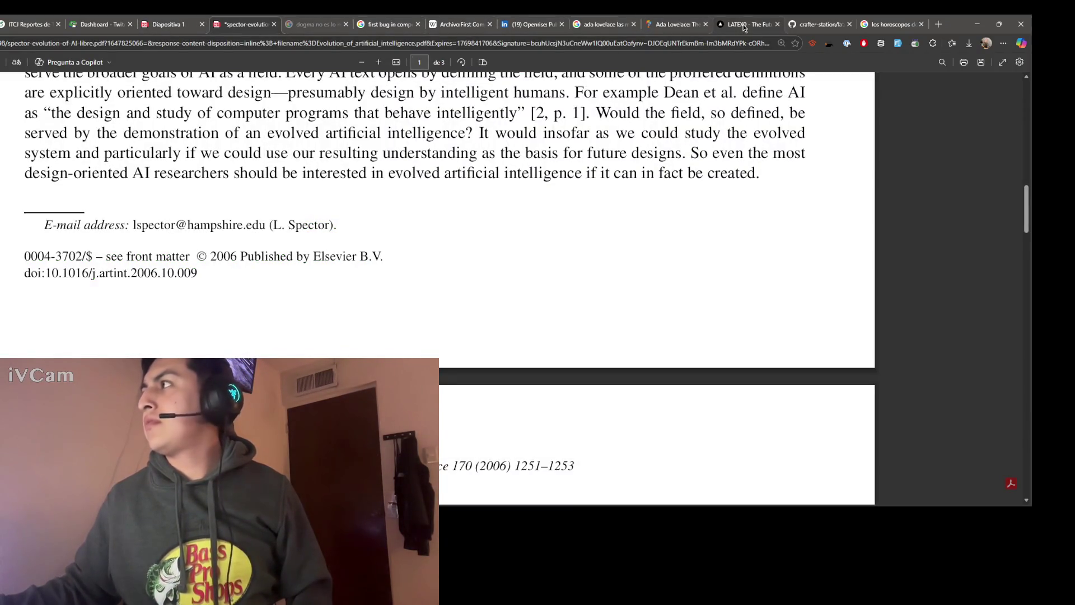
scroll(360, 241, "up", 3)
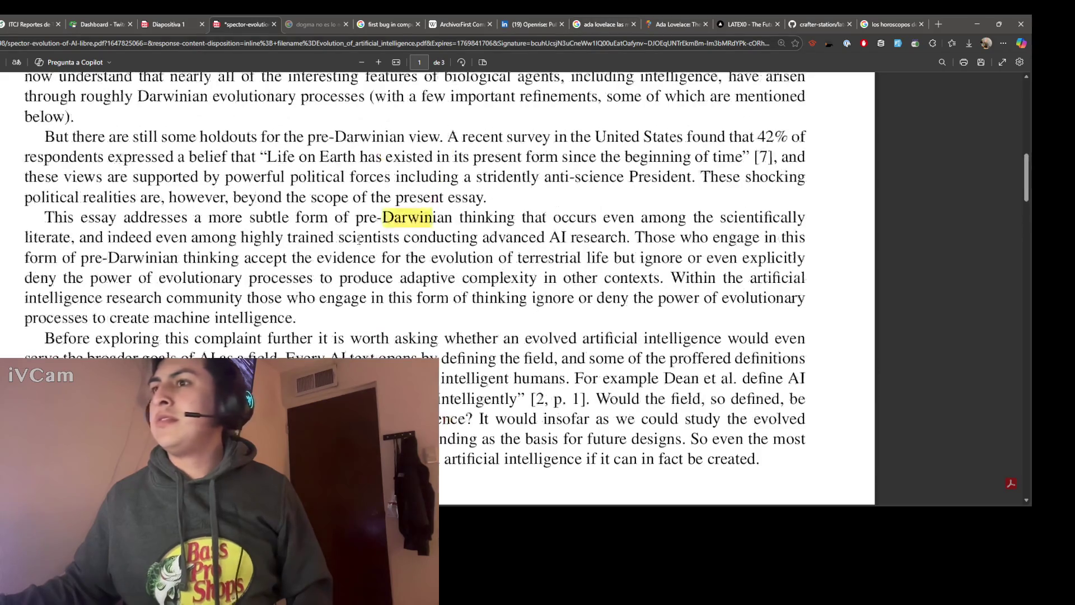
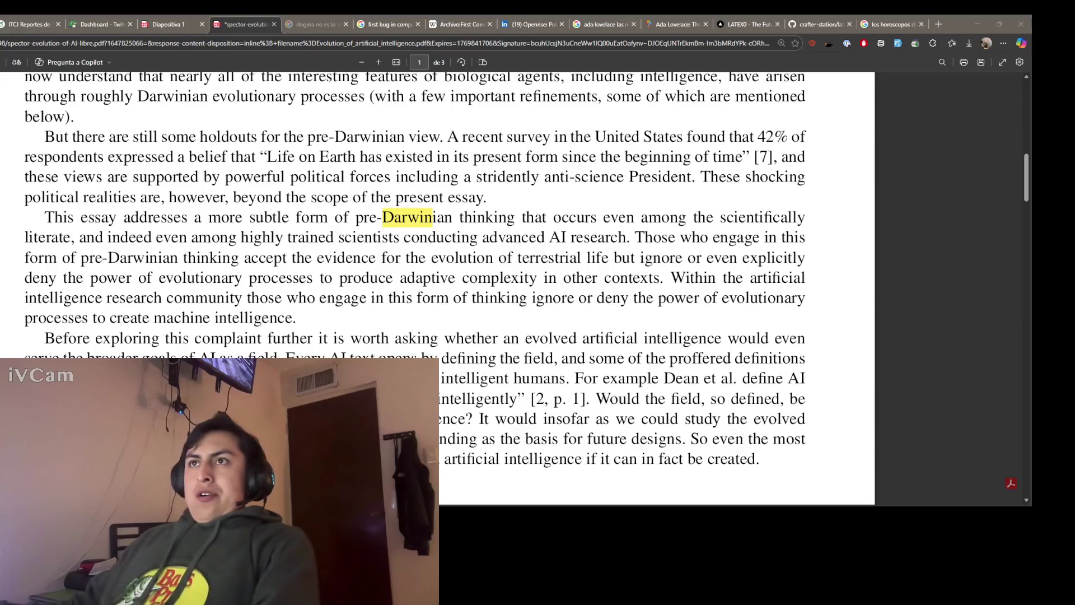
Step: Return to the Overleaf report and resume editing on the empty line after 'En 1843'
key("ctrl+1")
left_click(80, 212)
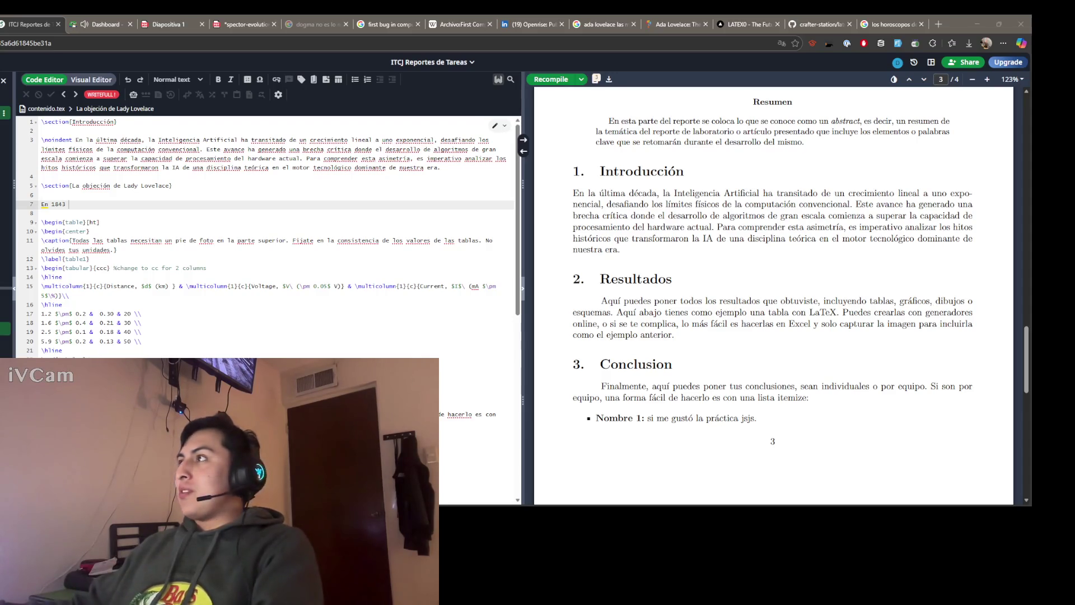
Step: In the last tab, run a Google search for the 'cloudbot' suggestion from 'claw'
key("ctrl+9")
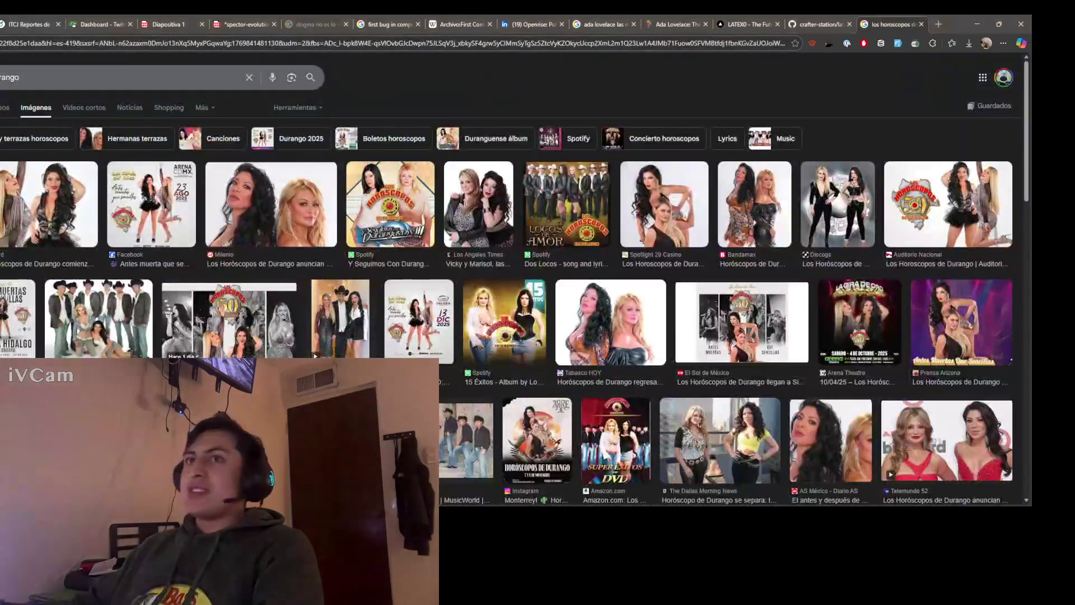
key("alt+Left")
type("claw")
key("Down")
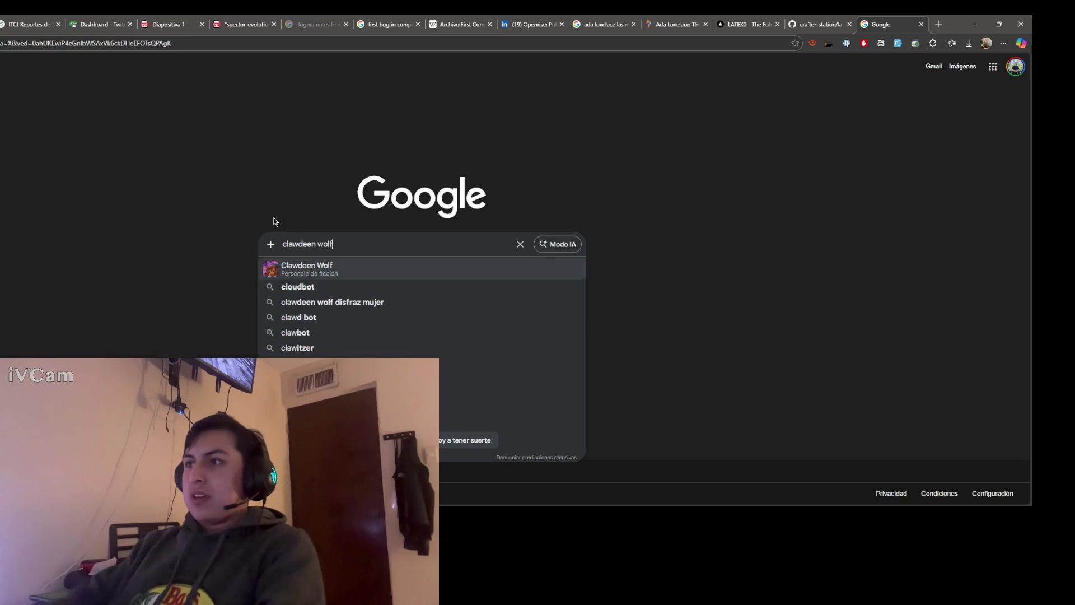
key("Down")
key("Return")
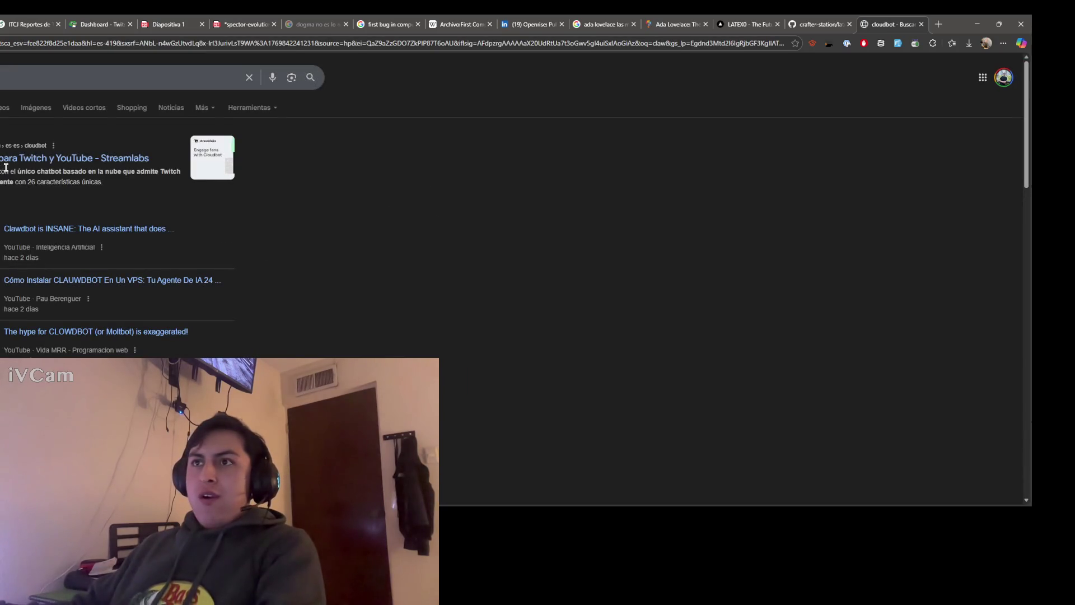
scroll(505, 278, "down", 5)
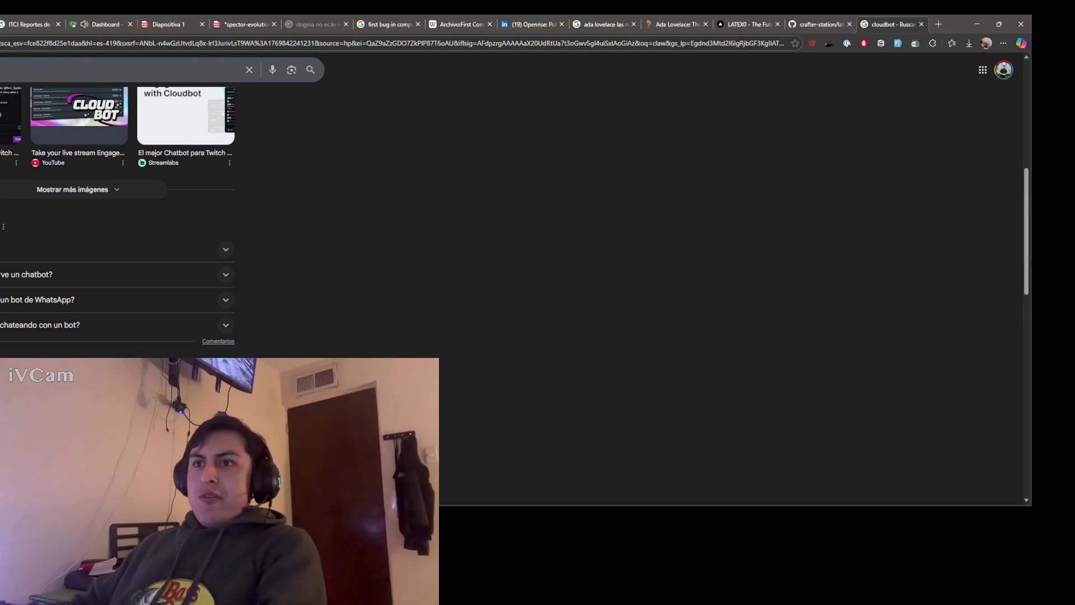
Step: Go back to the Google home page, then bring up the Openrise LinkedIn tab
left_click(0, 70)
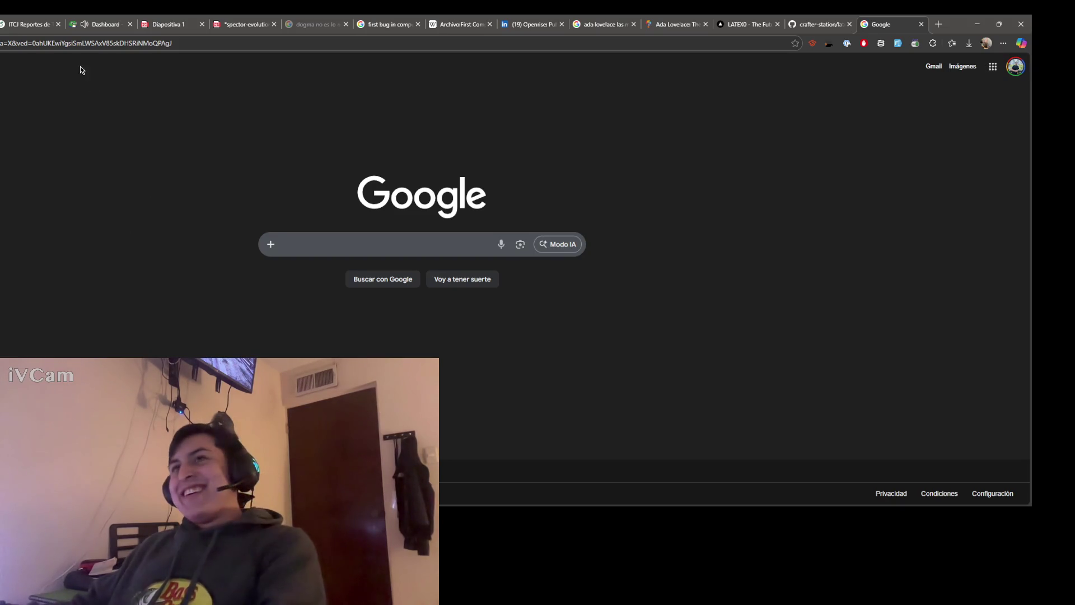
left_click(527, 31)
Step: From the Openrise LinkedIn page, visit the company website via 'Ir al sitio web'
left_click(585, 24)
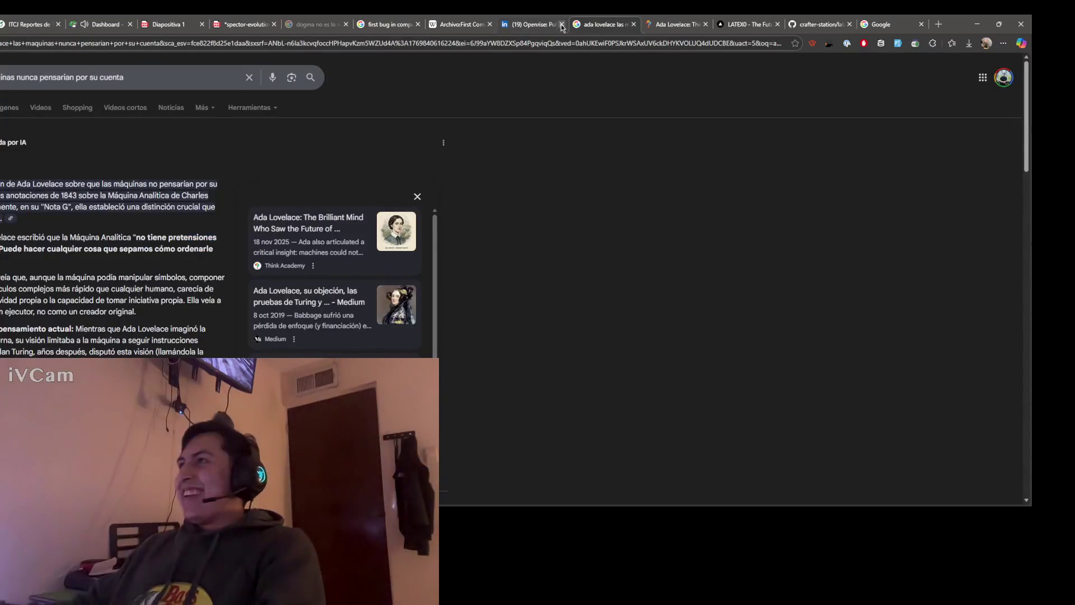
left_click(529, 25)
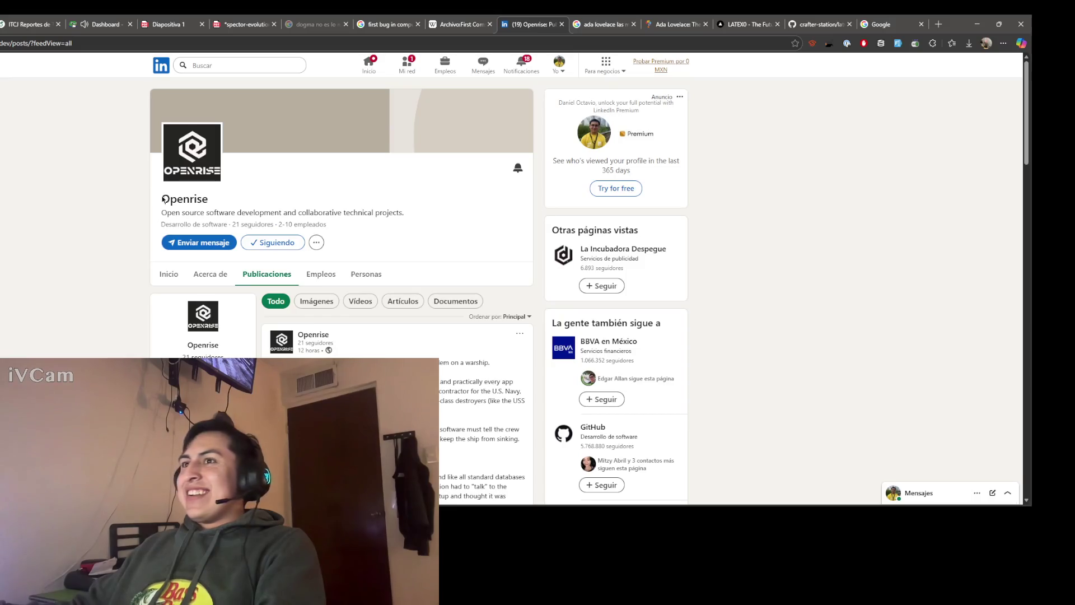
left_click(316, 242)
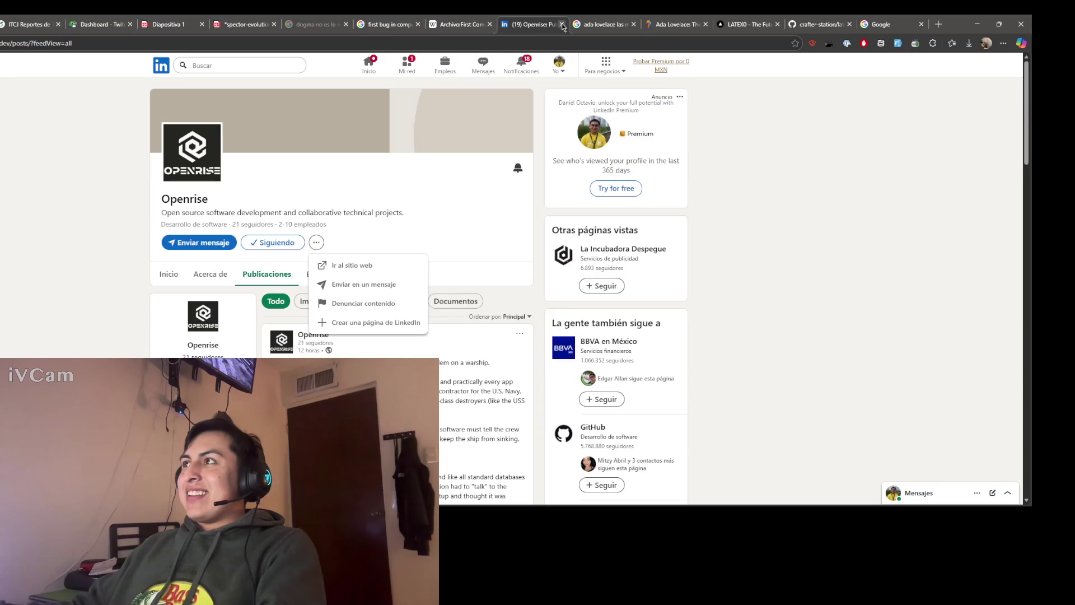
left_click(350, 268)
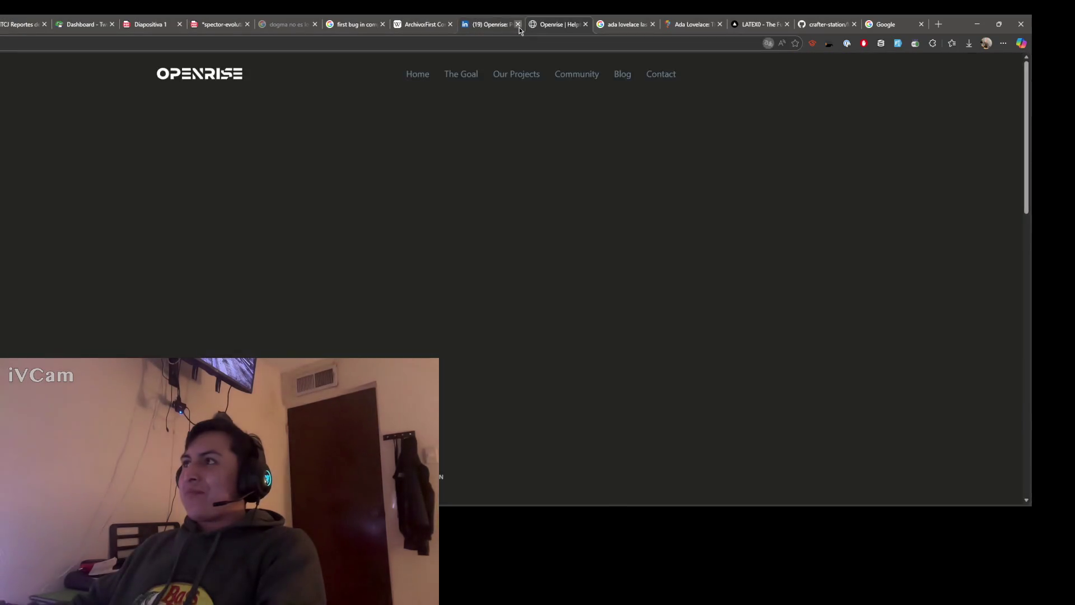
scroll(369, 237, "down", 5)
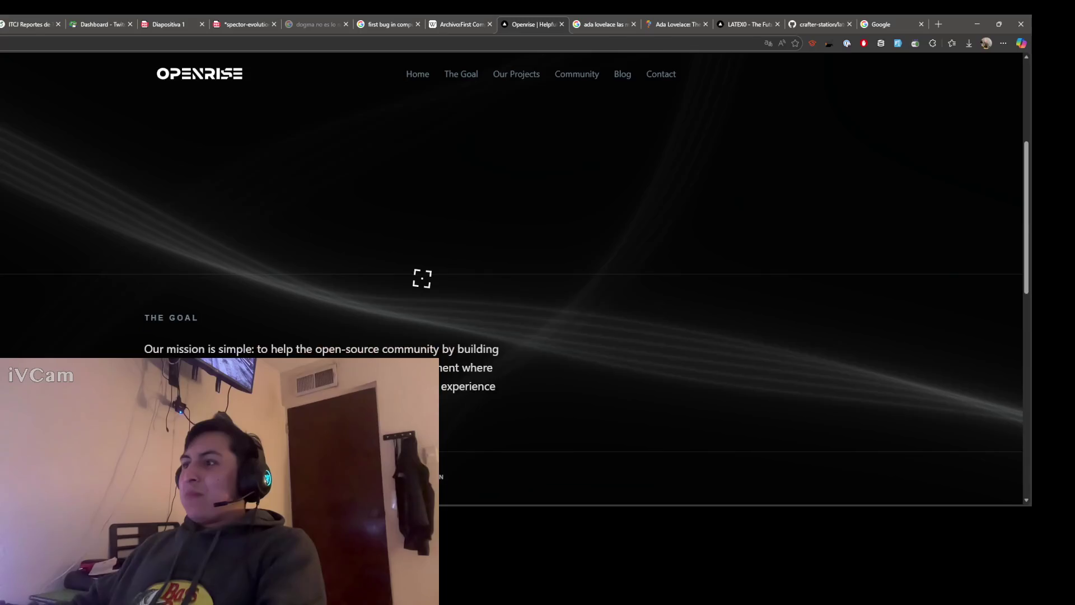
scroll(368, 230, "up", 3)
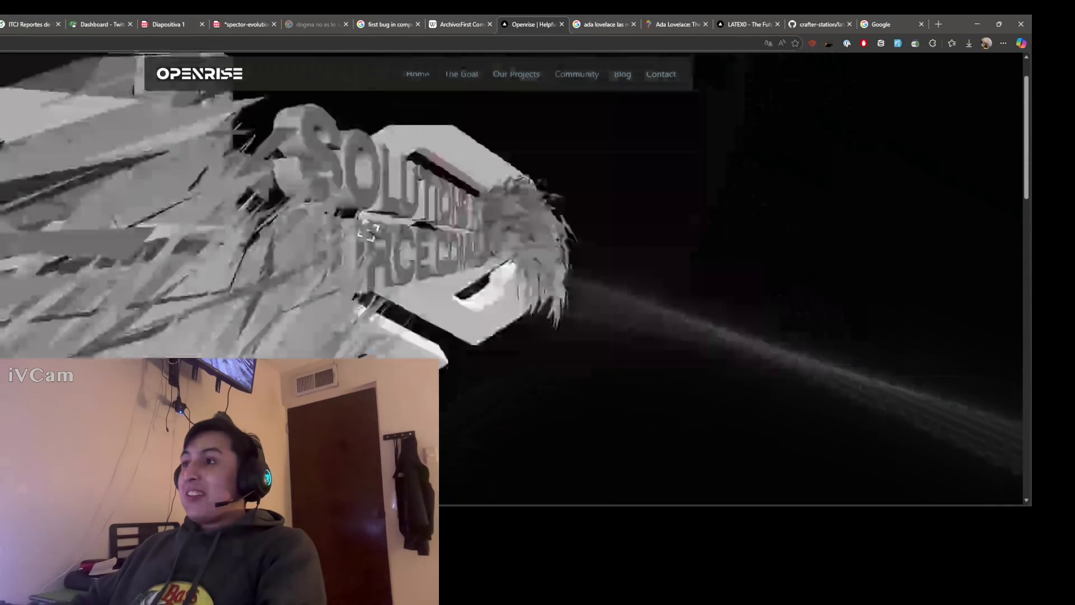
scroll(369, 230, "down", 2)
scroll(372, 230, "down", 3)
scroll(372, 230, "down", 2)
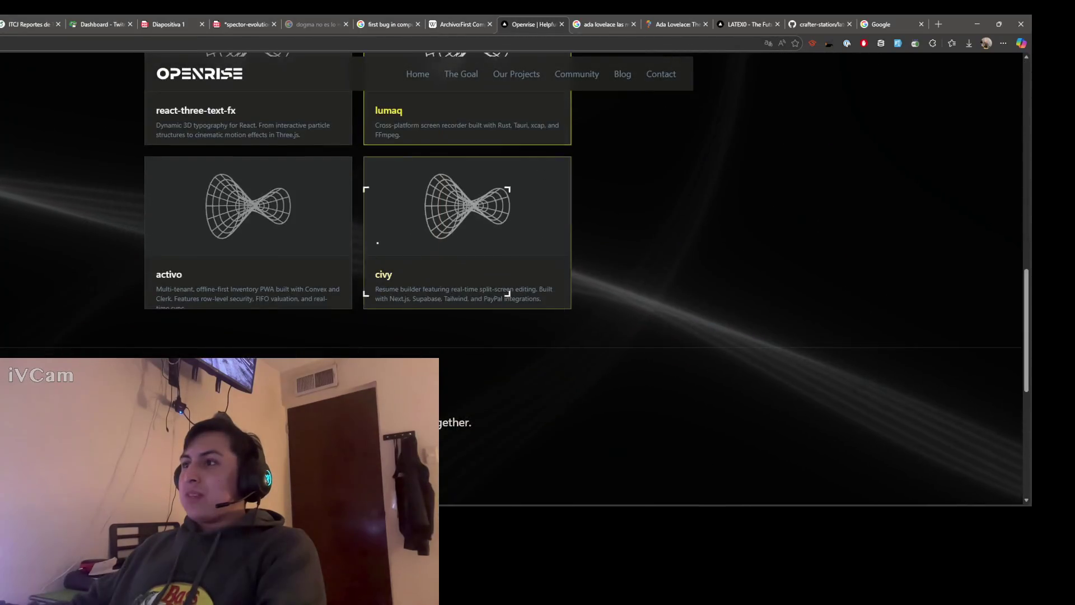
scroll(371, 230, "up", 2)
scroll(372, 227, "up", 3)
scroll(368, 222, "up", 2)
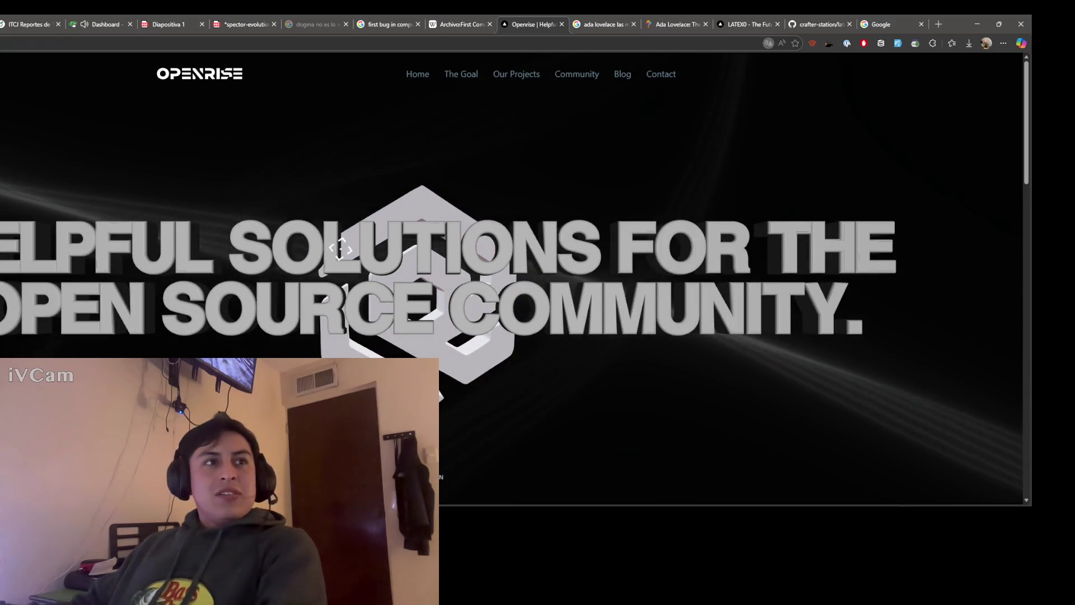
scroll(504, 253, "down", 2)
scroll(504, 252, "up", 2)
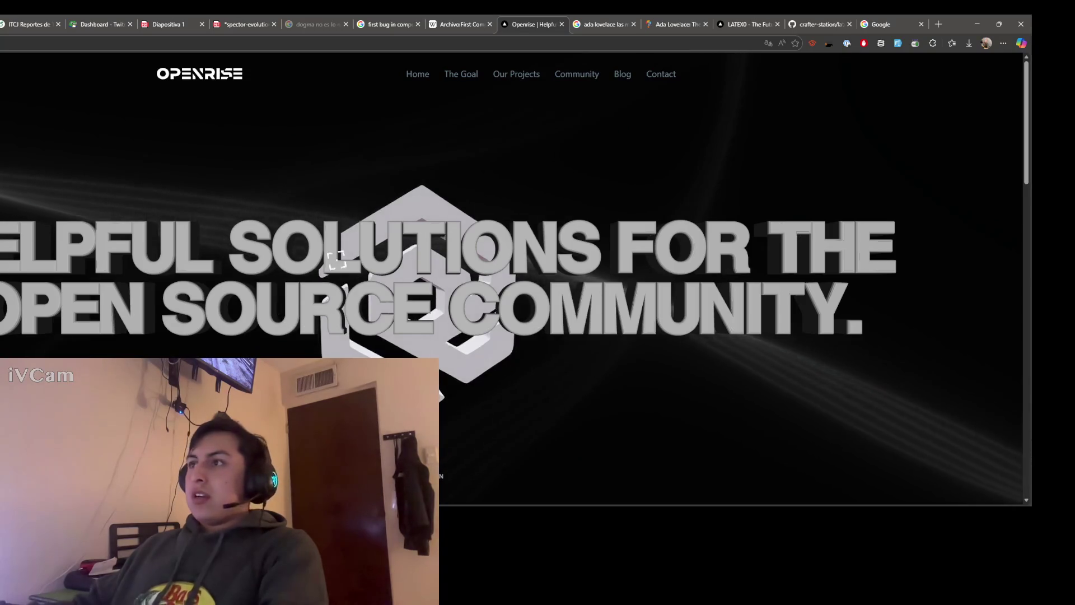
scroll(327, 273, "down", 5)
scroll(324, 247, "down", 5)
scroll(328, 240, "down", 5)
scroll(344, 260, "down", 5)
scroll(362, 278, "down", 1)
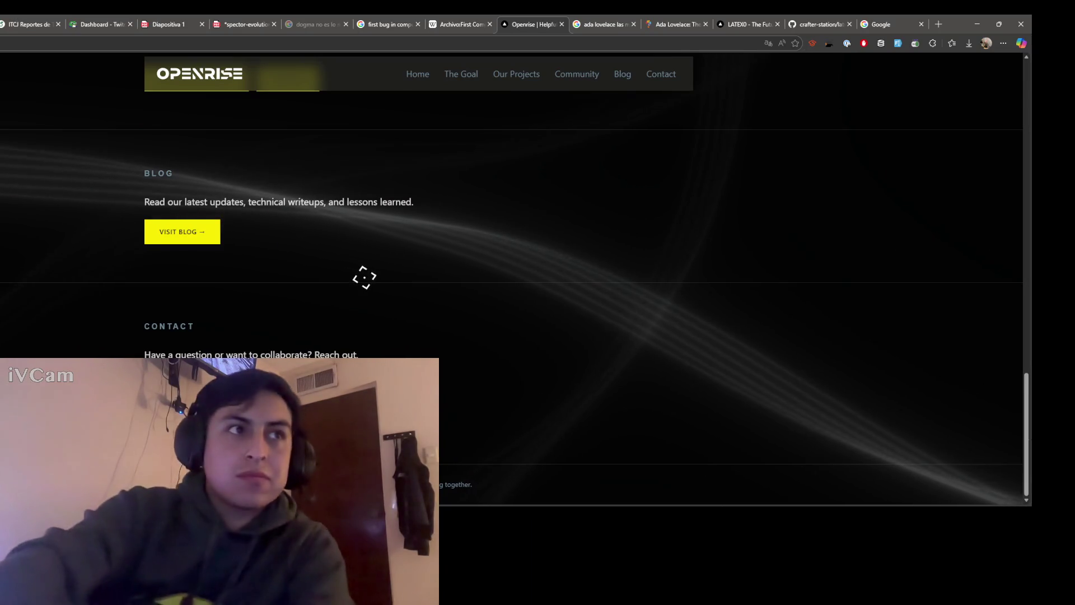
scroll(363, 273, "up", 3)
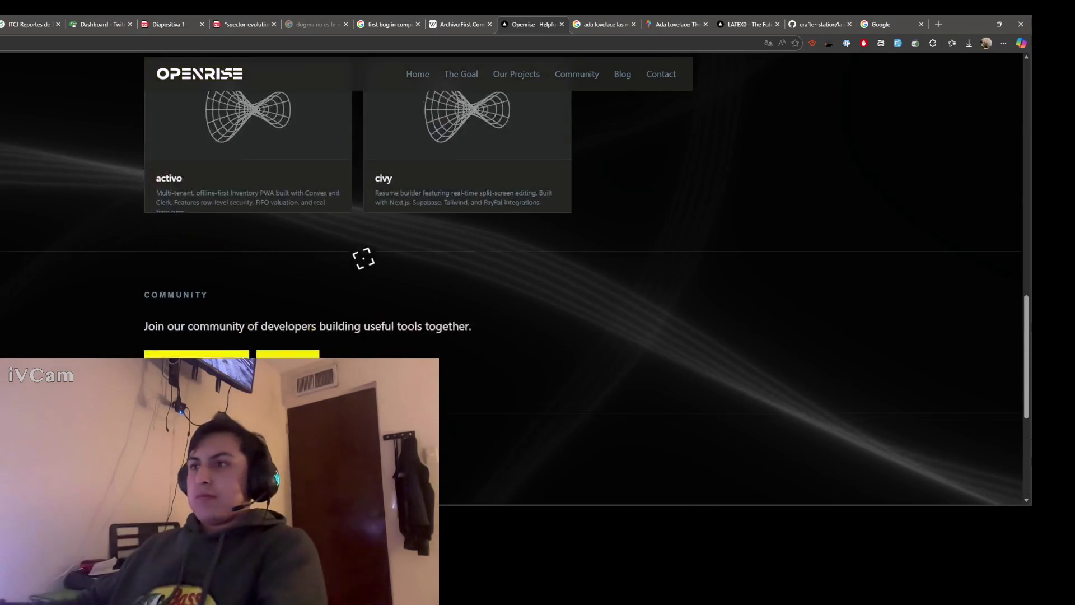
scroll(336, 265, "up", 4)
scroll(287, 278, "up", 3)
scroll(336, 236, "up", 3)
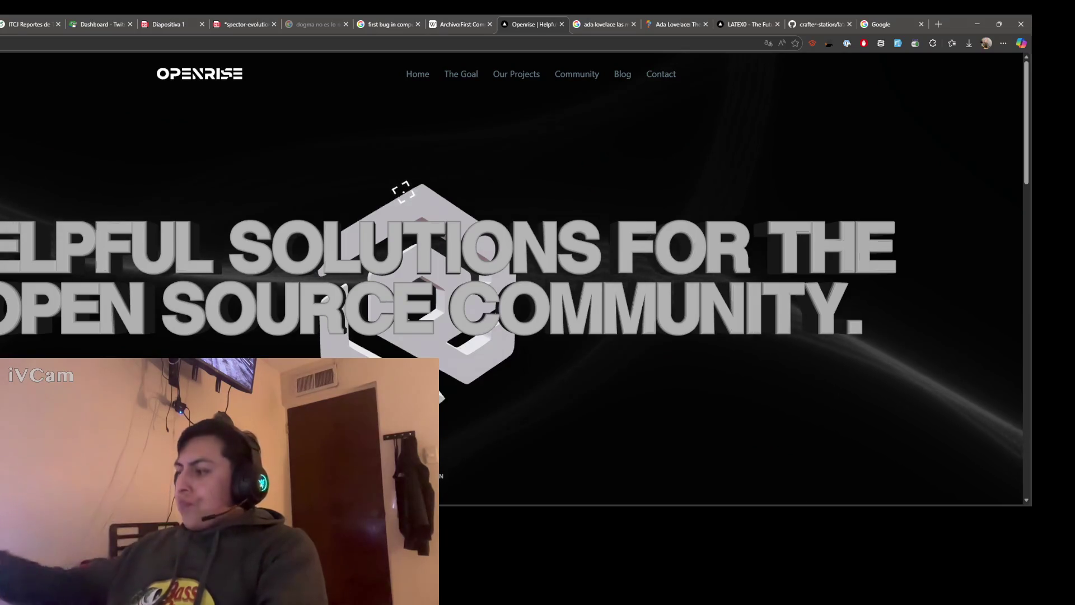
scroll(403, 202, "down", 5)
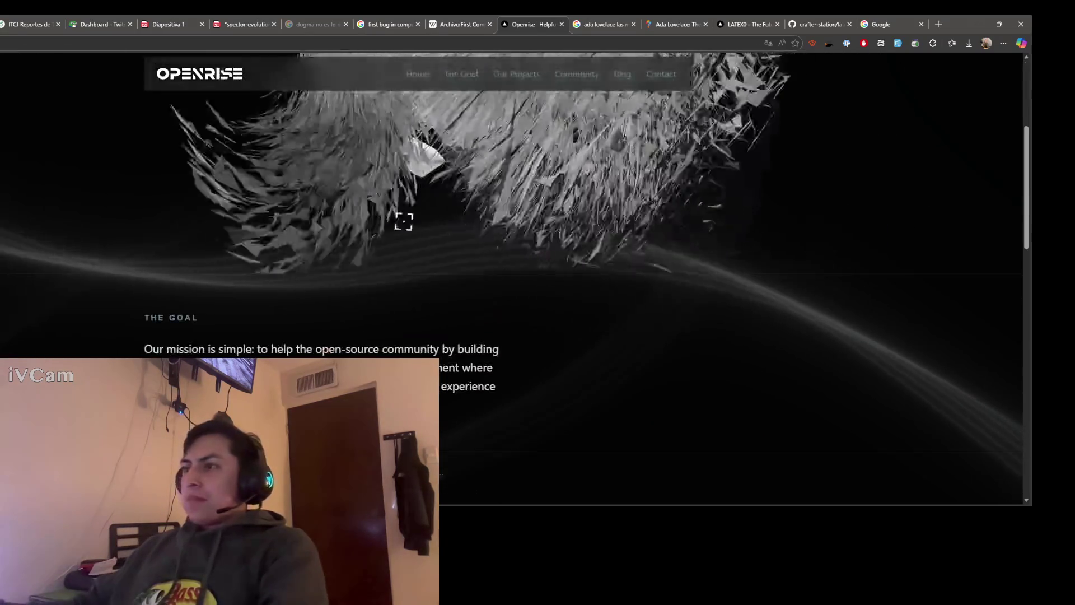
scroll(353, 252, "down", 5)
scroll(277, 315, "down", 1)
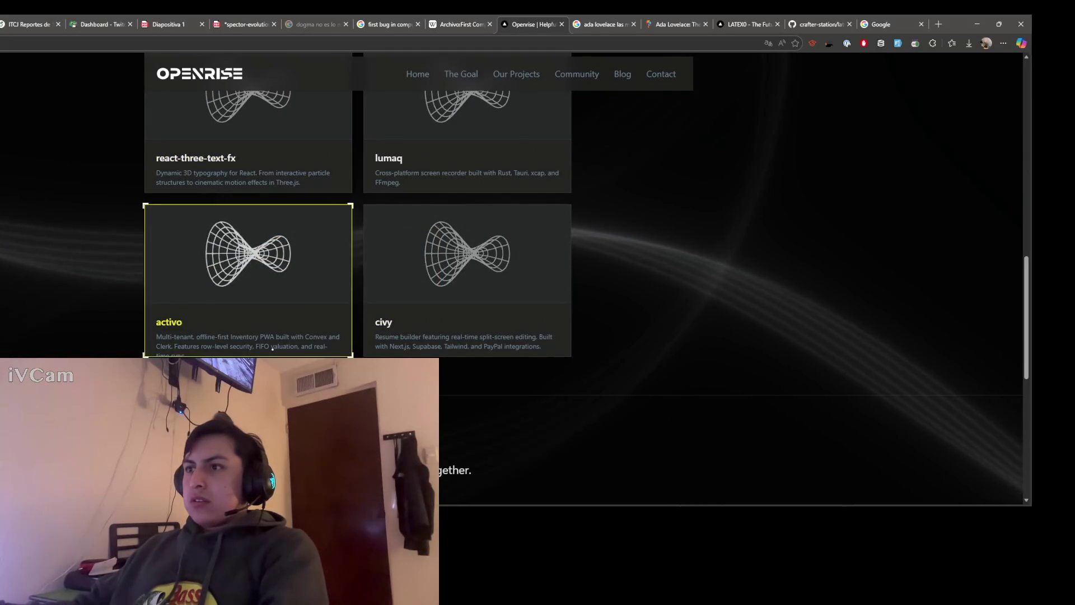
scroll(271, 348, "up", 1)
scroll(253, 312, "down", 2)
scroll(252, 312, "up", 2)
scroll(262, 330, "up", 3)
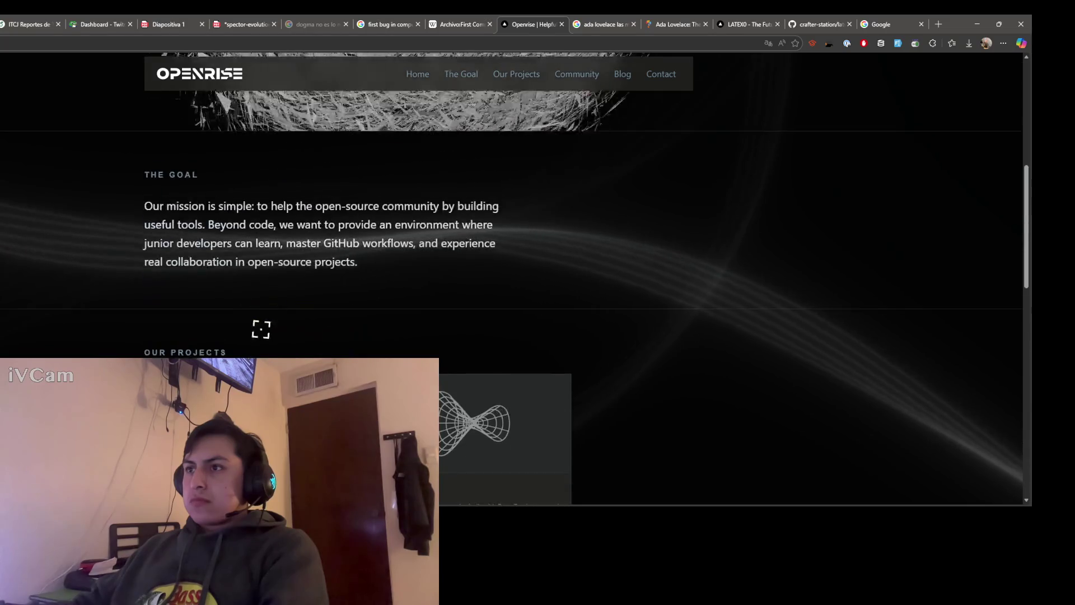
scroll(261, 329, "down", 3)
scroll(261, 330, "down", 3)
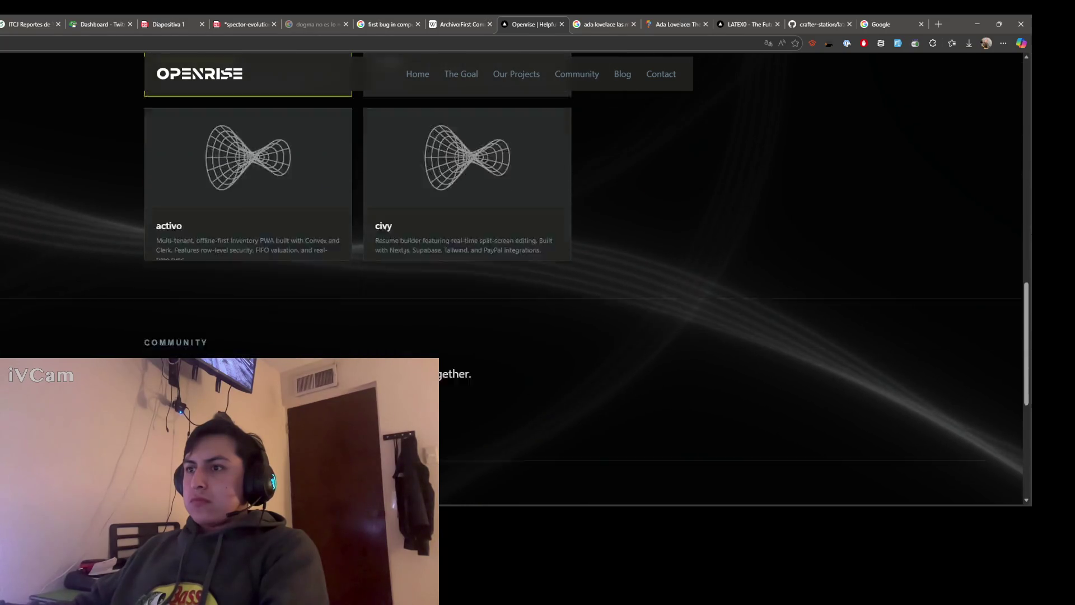
scroll(188, 320, "down", 3)
scroll(115, 331, "up", 3)
scroll(115, 331, "up", 3)
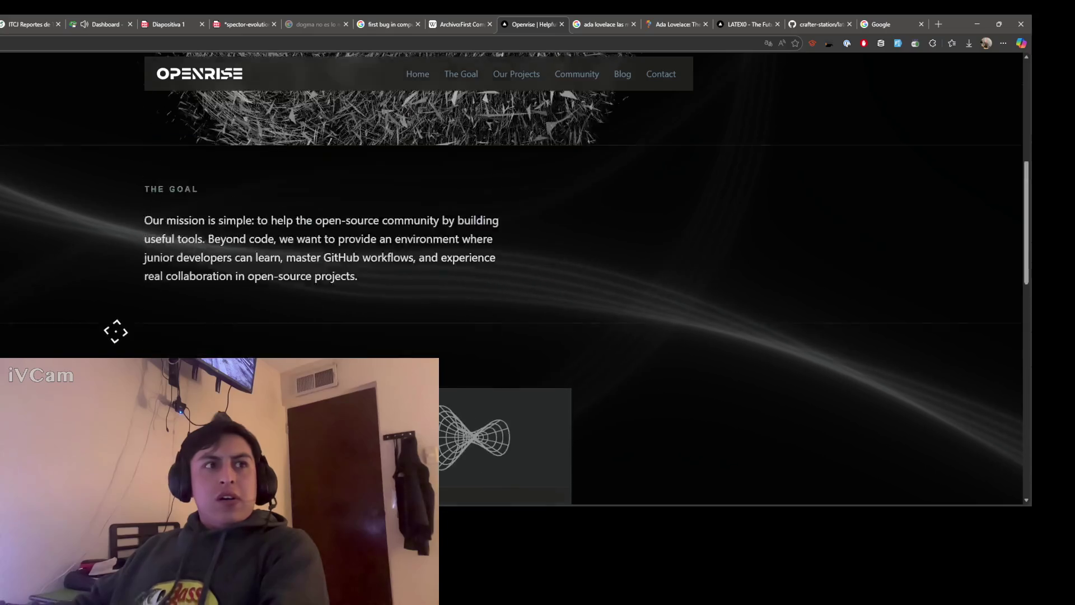
scroll(115, 331, "up", 3)
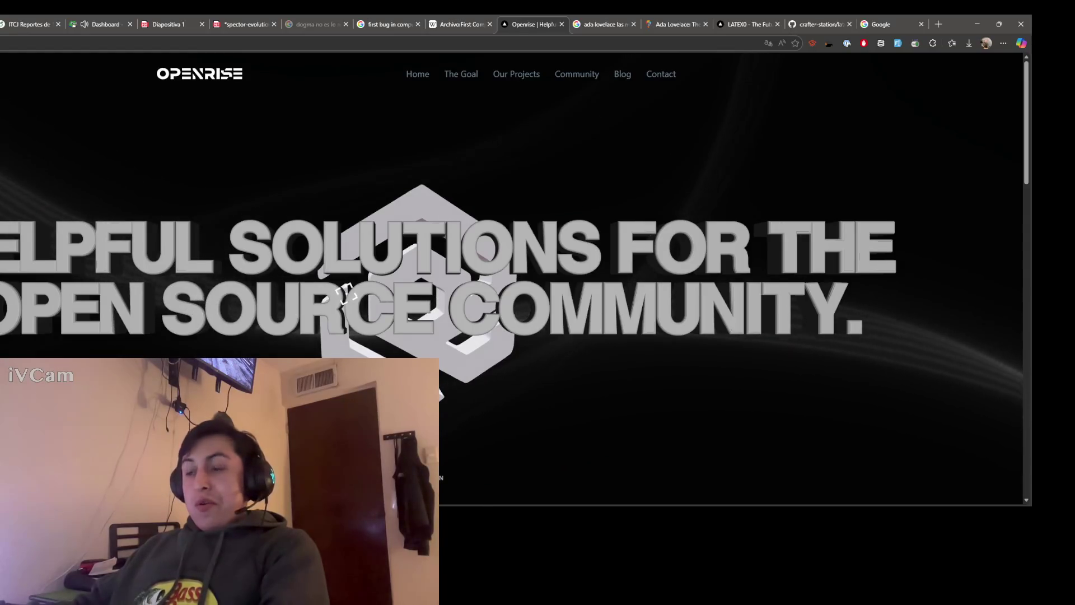
scroll(443, 289, "down", 2)
scroll(448, 285, "up", 2)
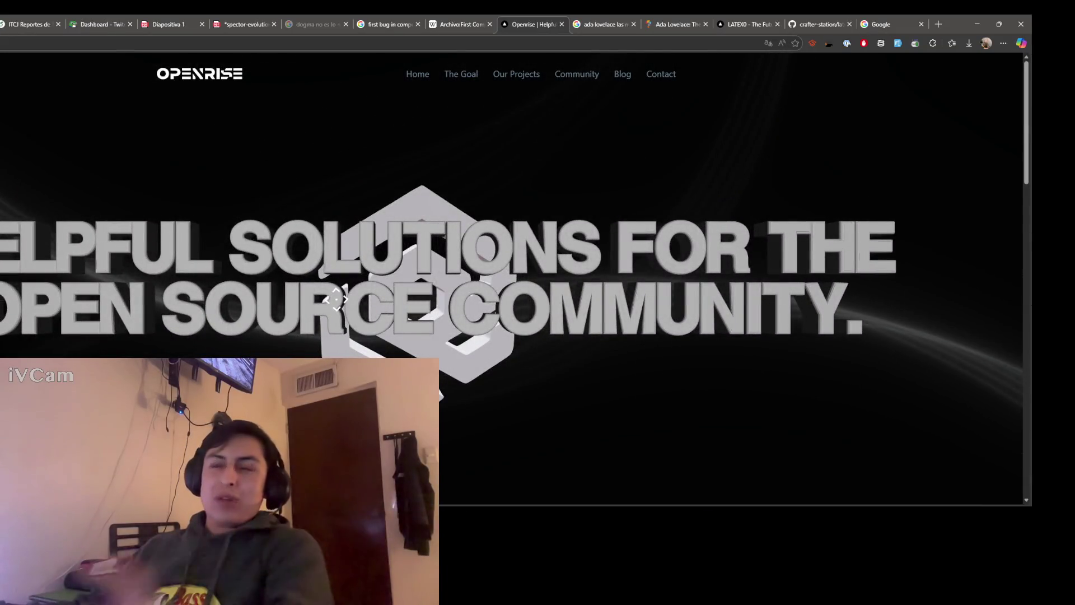
scroll(492, 104, "down", 5)
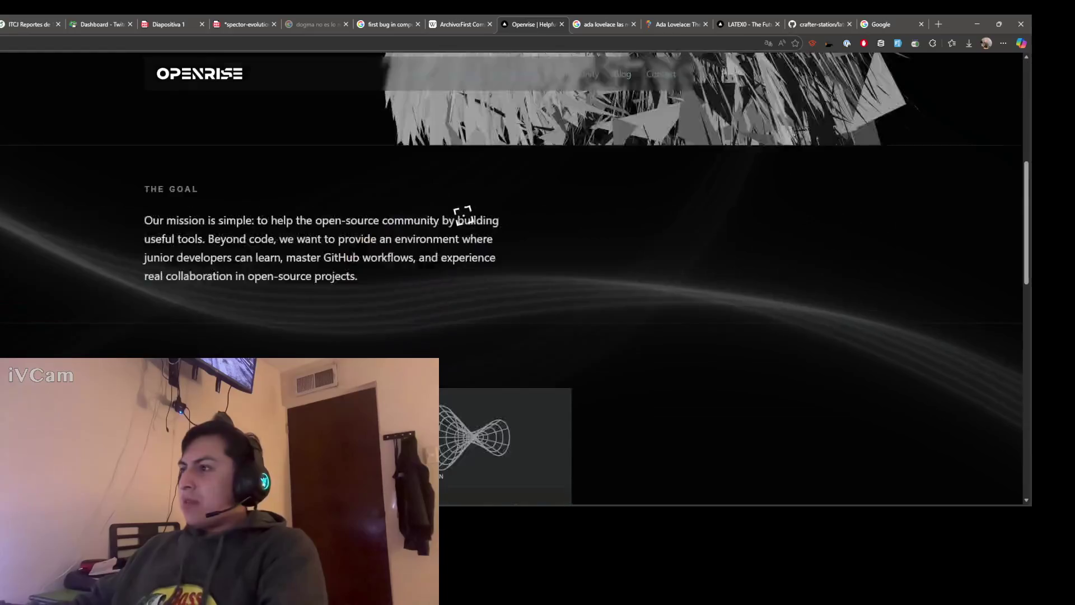
scroll(509, 255, "up", 2)
scroll(504, 277, "up", 3)
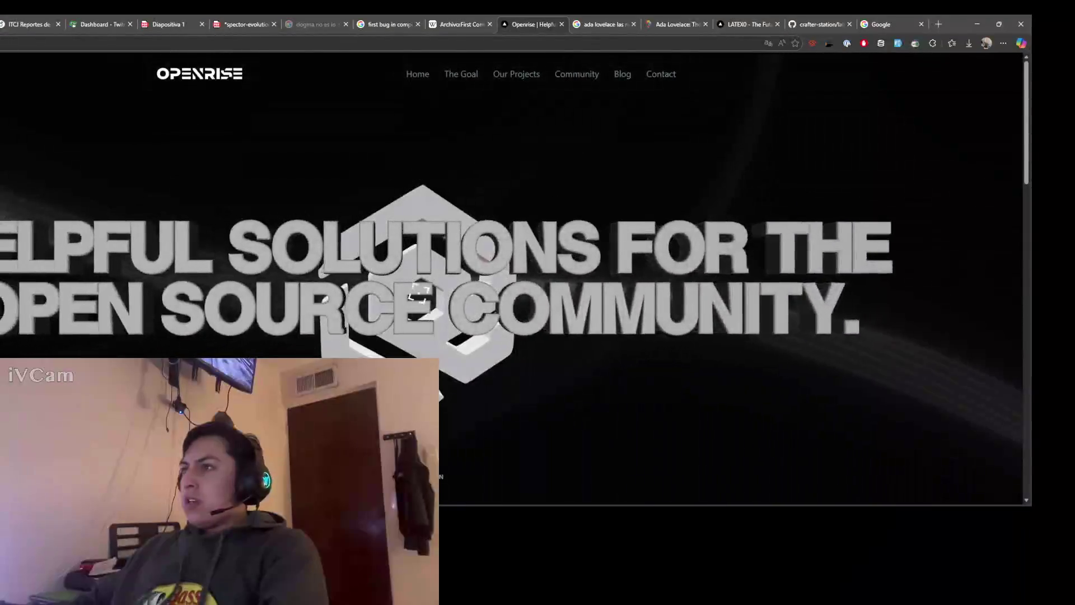
scroll(428, 291, "down", 5)
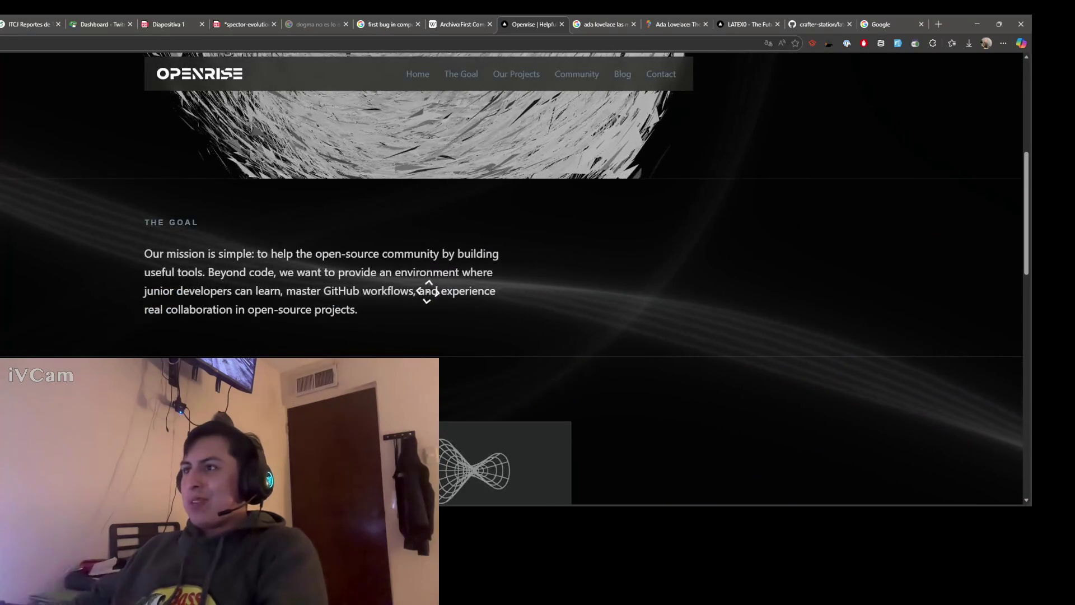
scroll(419, 305, "down", 1)
scroll(415, 308, "down", 3)
scroll(431, 303, "down", 2)
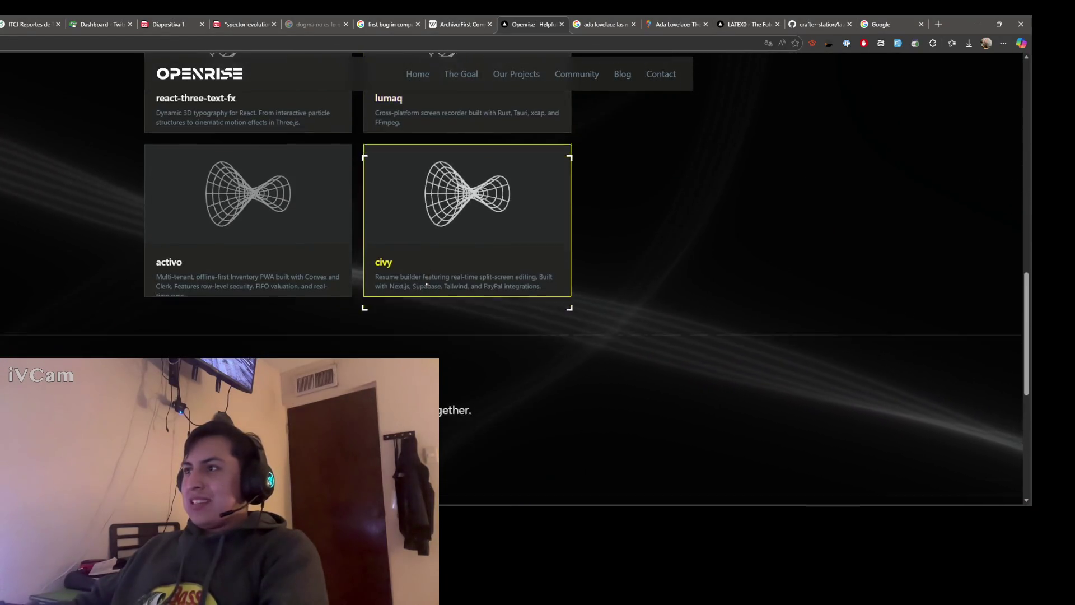
scroll(437, 290, "down", 2)
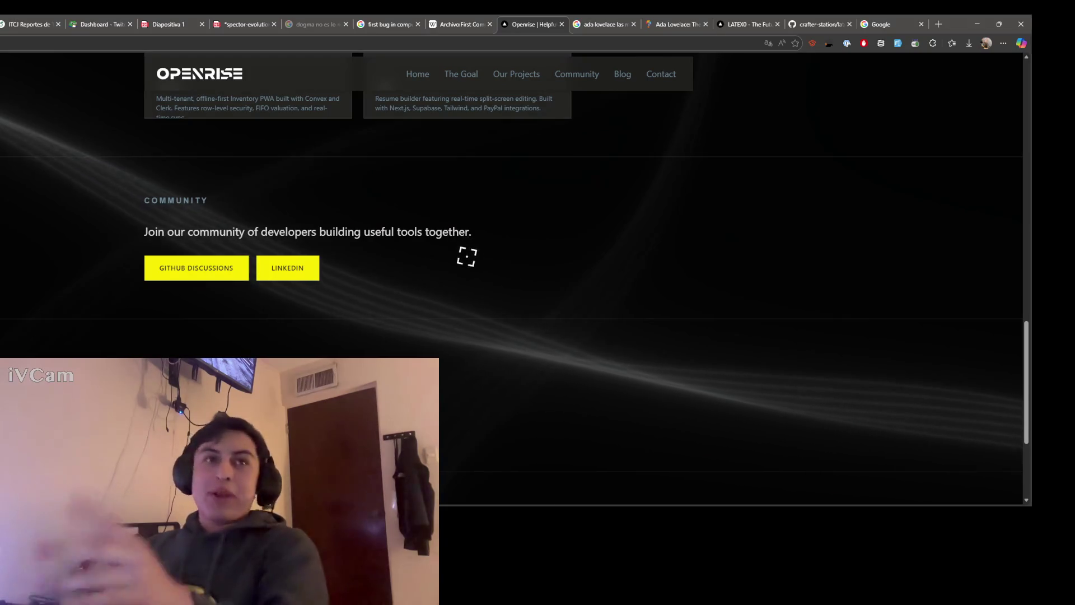
scroll(427, 290, "down", 2)
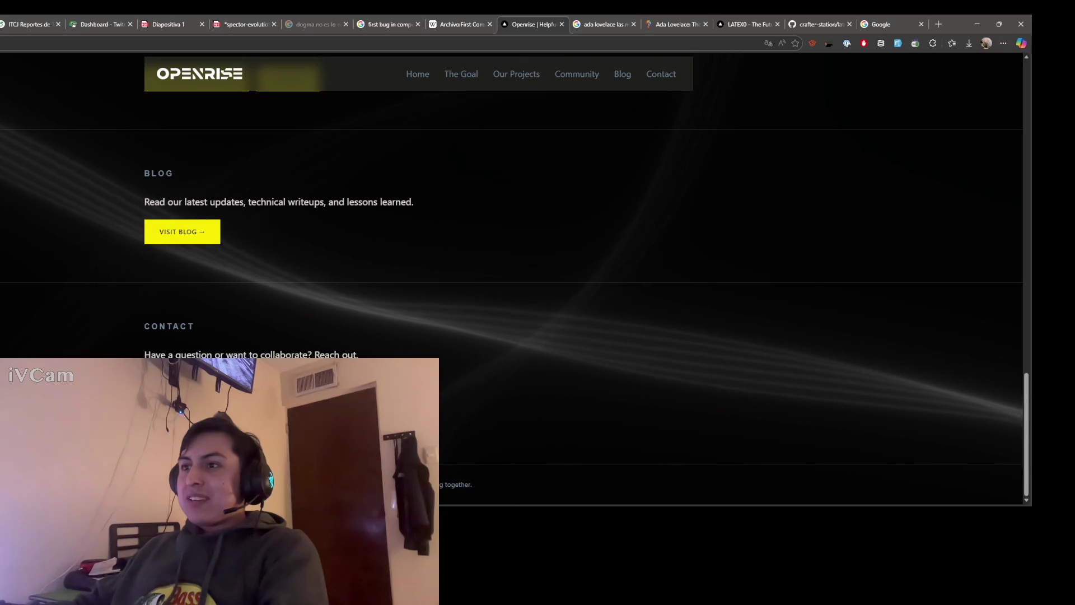
left_click(253, 395)
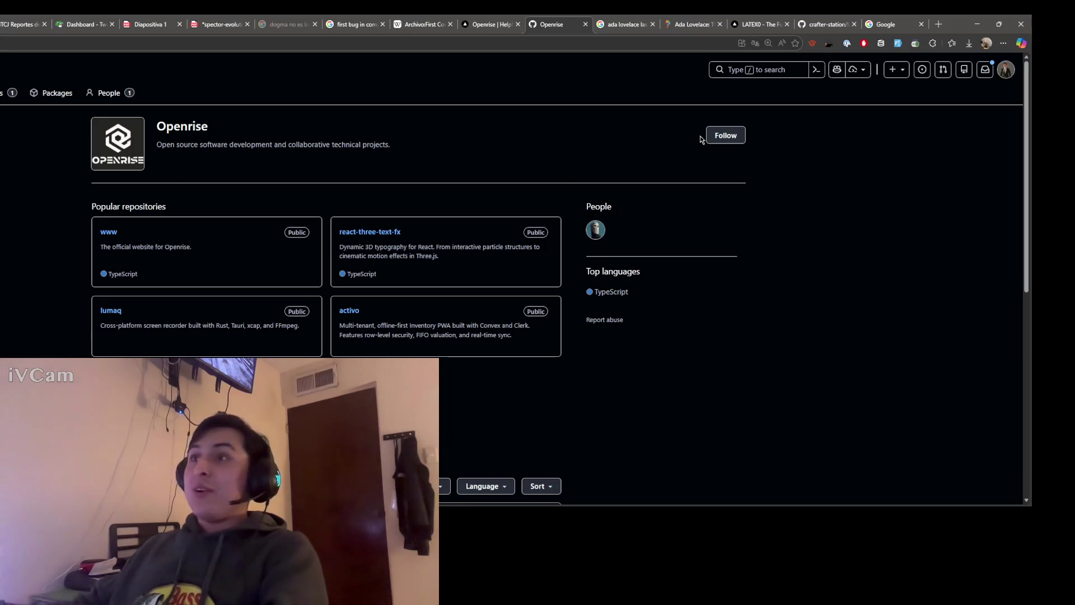
scroll(4, 251, "down", 2)
scroll(7, 251, "up", 2)
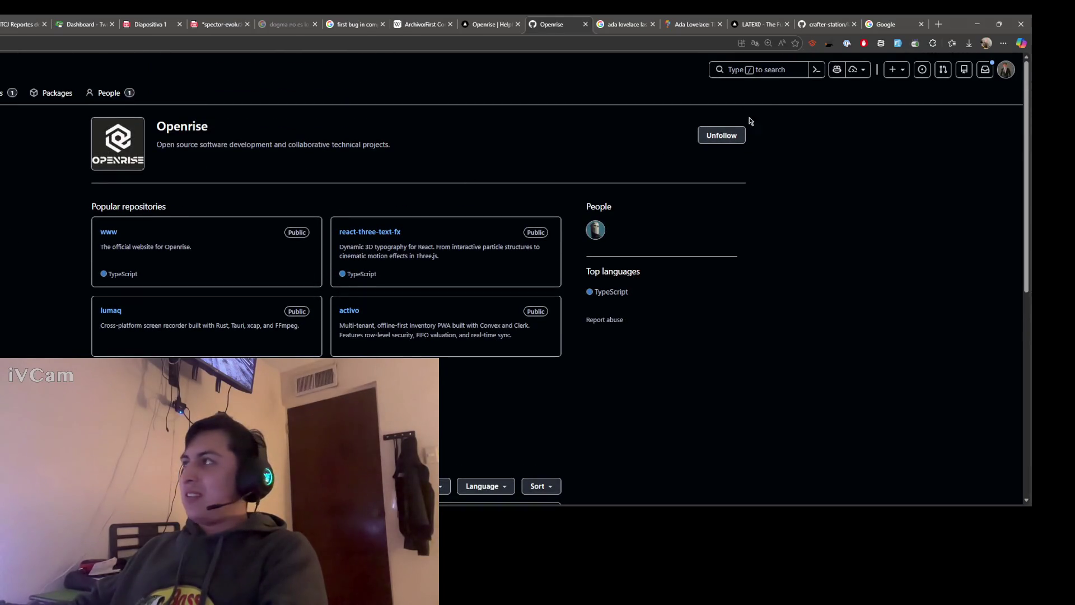
Step: Close the GitHub organization tab, leaving the Openrise website showing
left_click(585, 25)
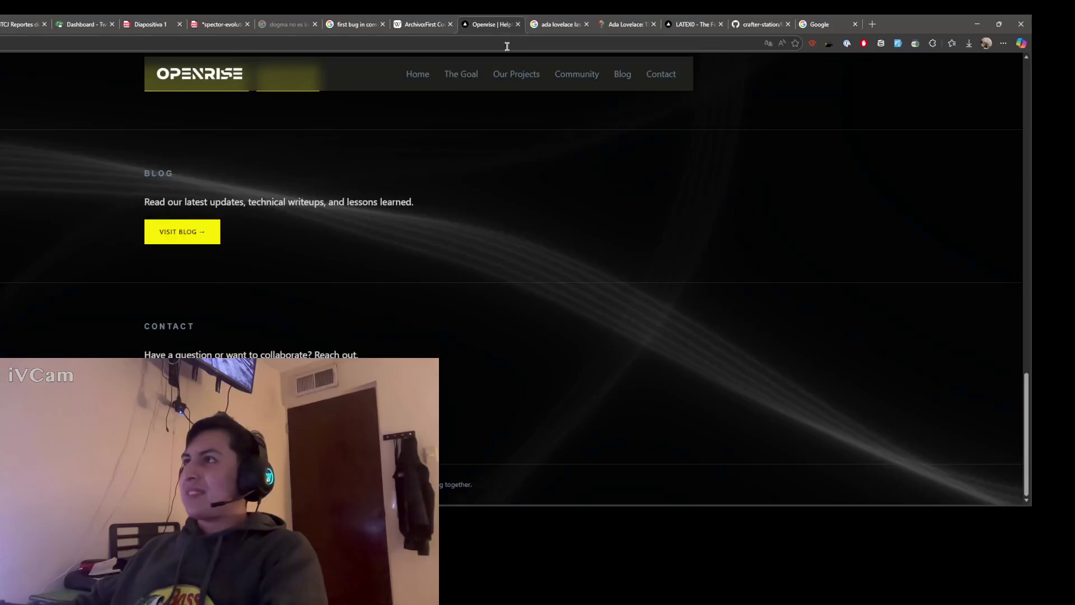
Step: Close the Openrise site and review the Máquina Analítica quote in the Lovelace answer
left_click(517, 25)
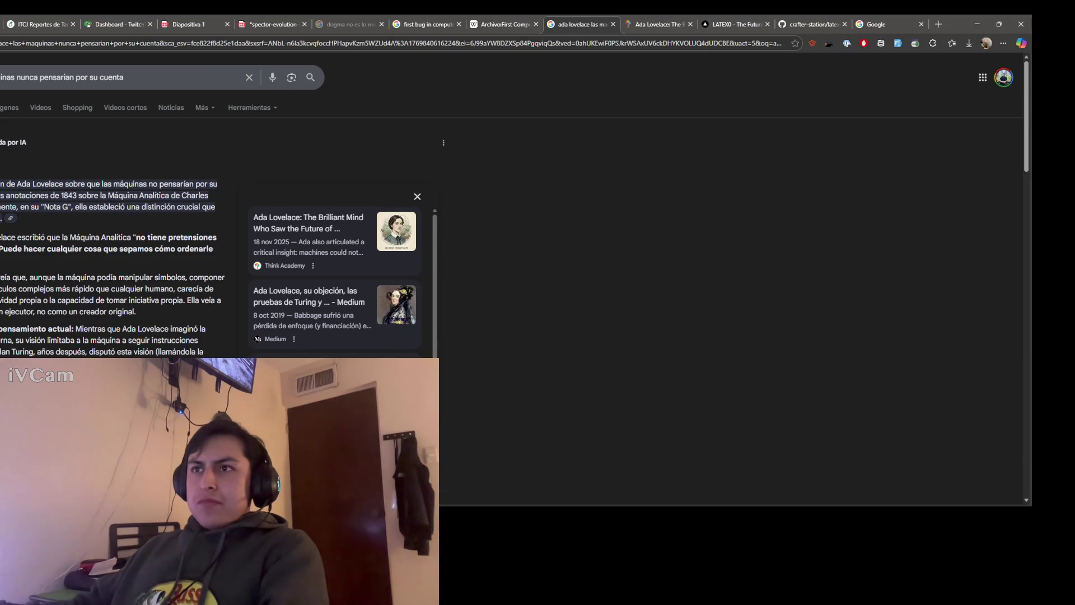
left_click_drag(0, 238, 2, 261)
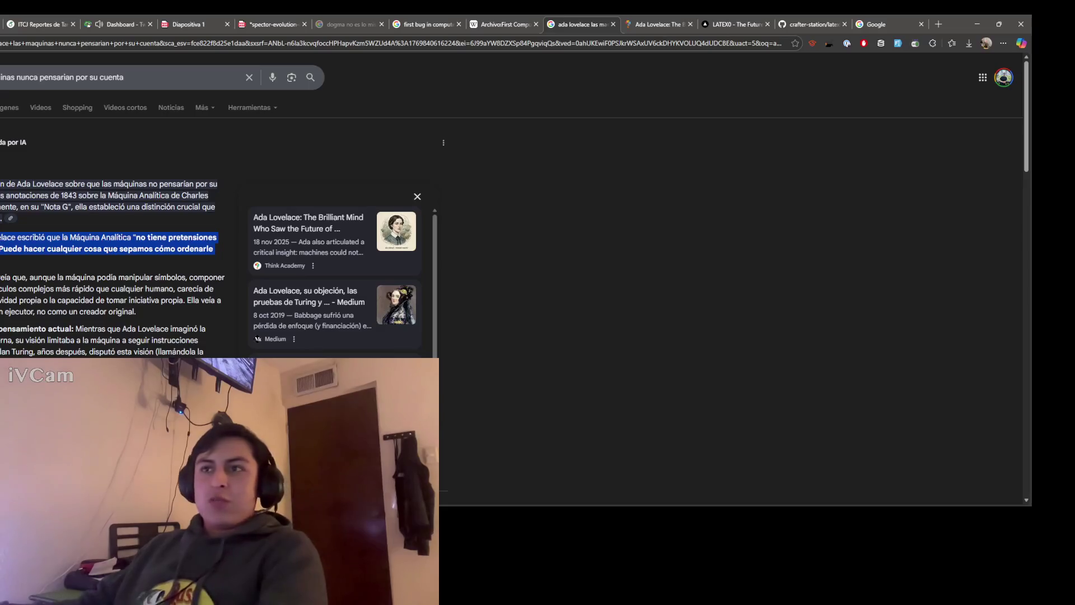
left_click(2, 243)
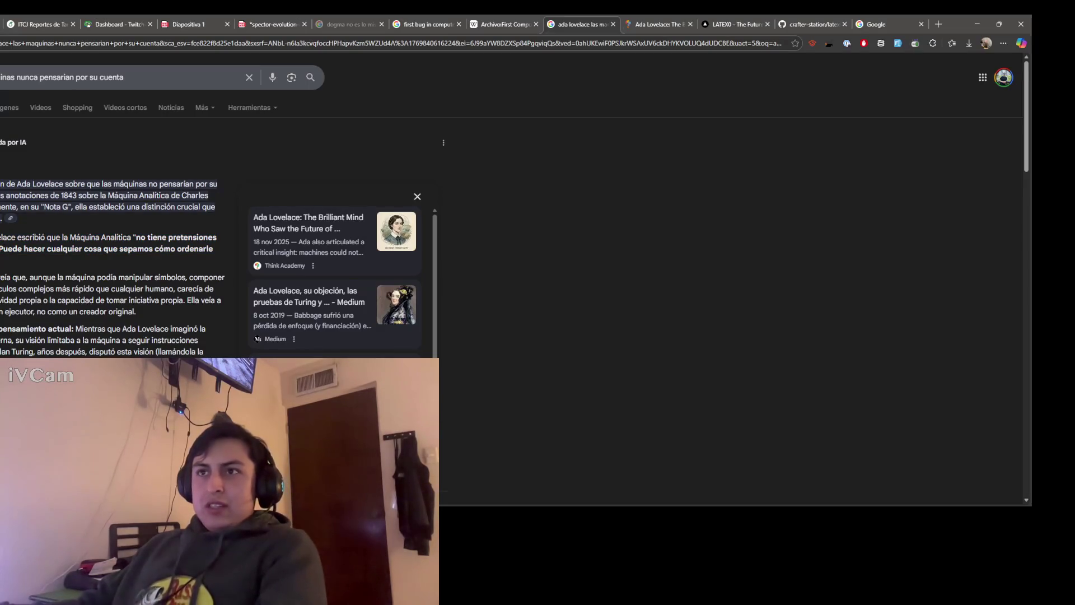
left_click_drag(3, 237, 215, 250)
left_click(2, 243)
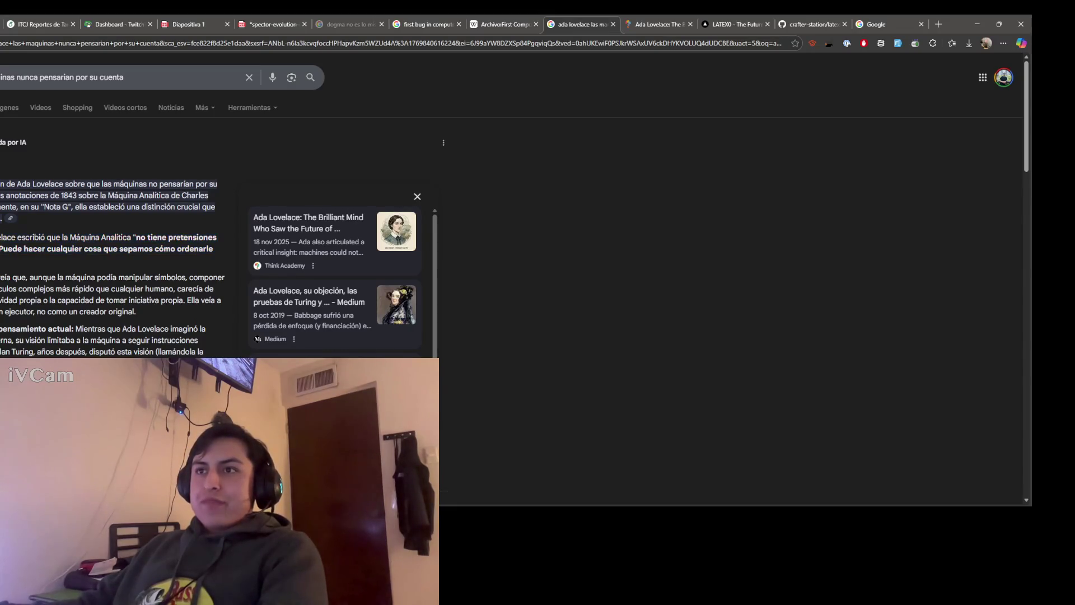
scroll(404, 229, "down", 2)
scroll(404, 230, "up", 2)
Step: Place the Google home tab beside the Ada Lovelace article and ready its search box
left_click(668, 29)
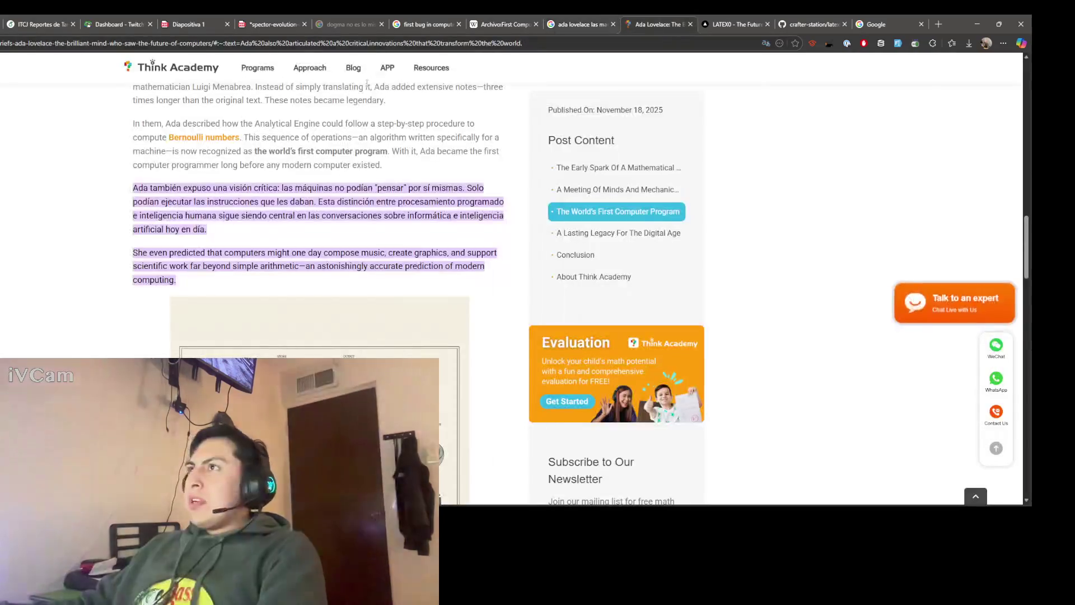
left_click(881, 32)
left_click_drag(881, 32, 715, 29)
left_click(312, 244)
type("Alan ")
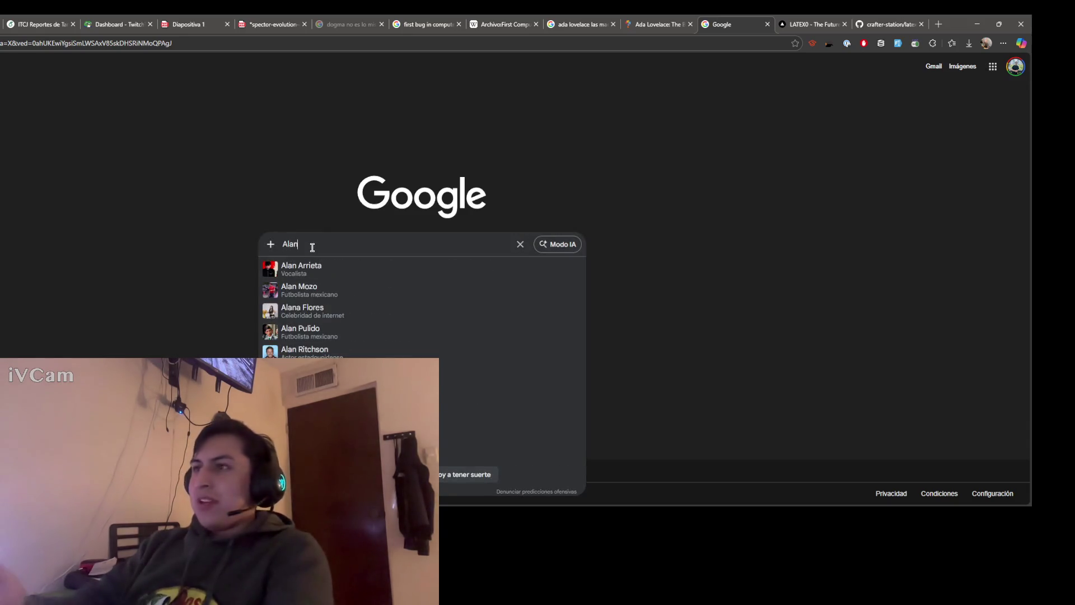
type("tu")
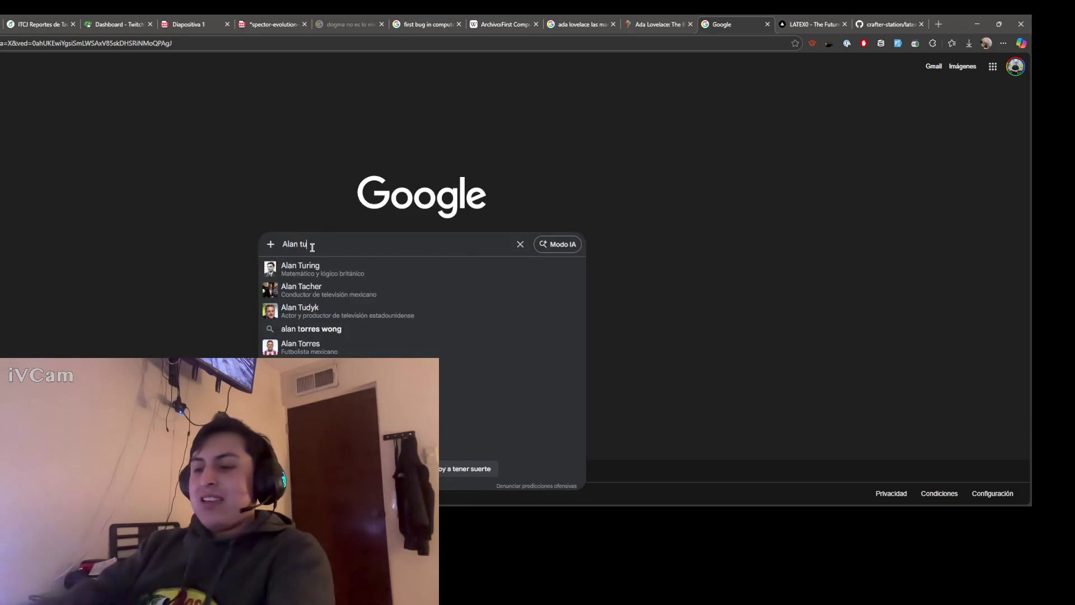
type("ring")
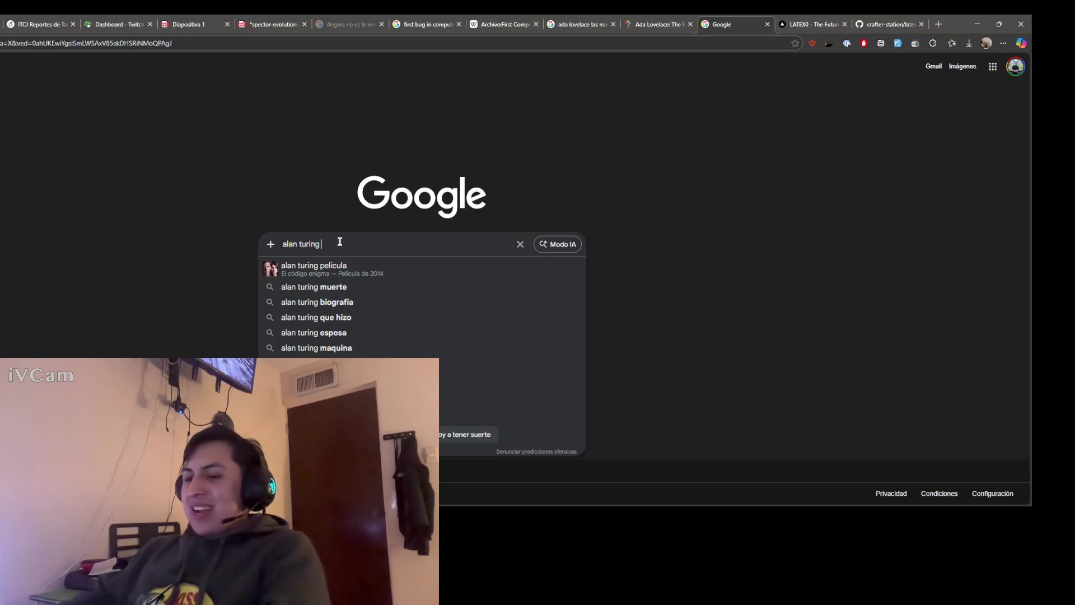
Step: Open a new blank tab to look for Google Scholar
key("ctrl+t")
type("goo")
type("gle")
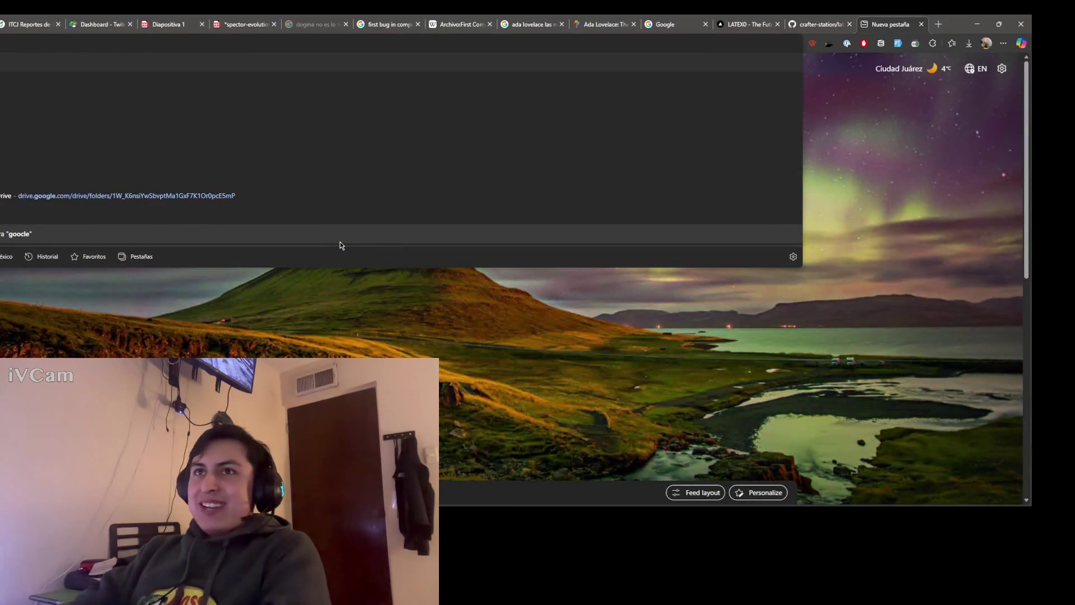
type(" ac")
Step: Reach Google Académico and search 'alan turing artificial intelligence'
key("Return")
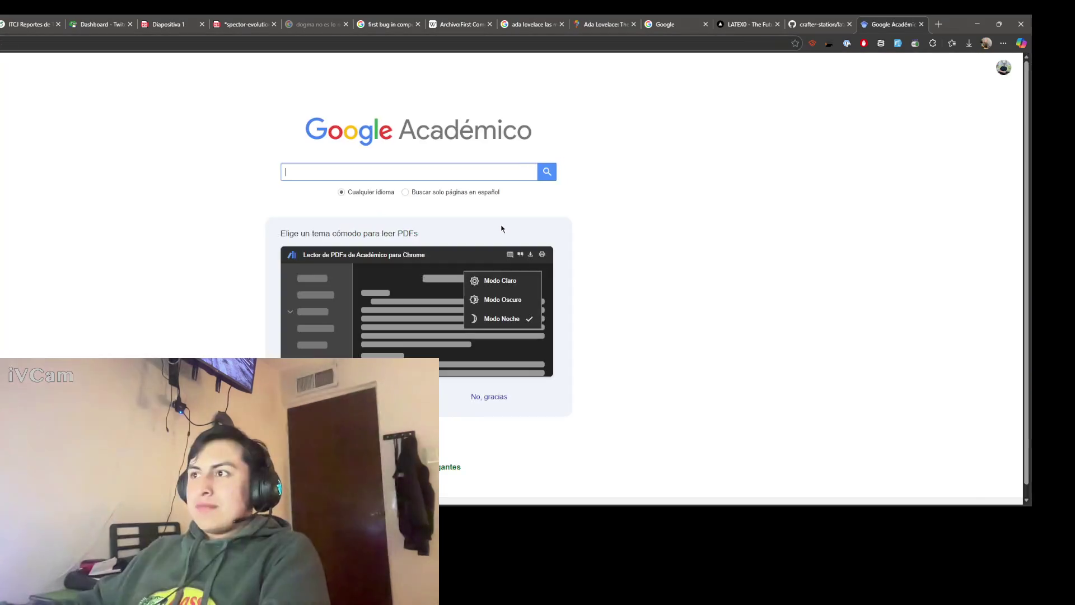
left_click(420, 172)
type("Alan turing")
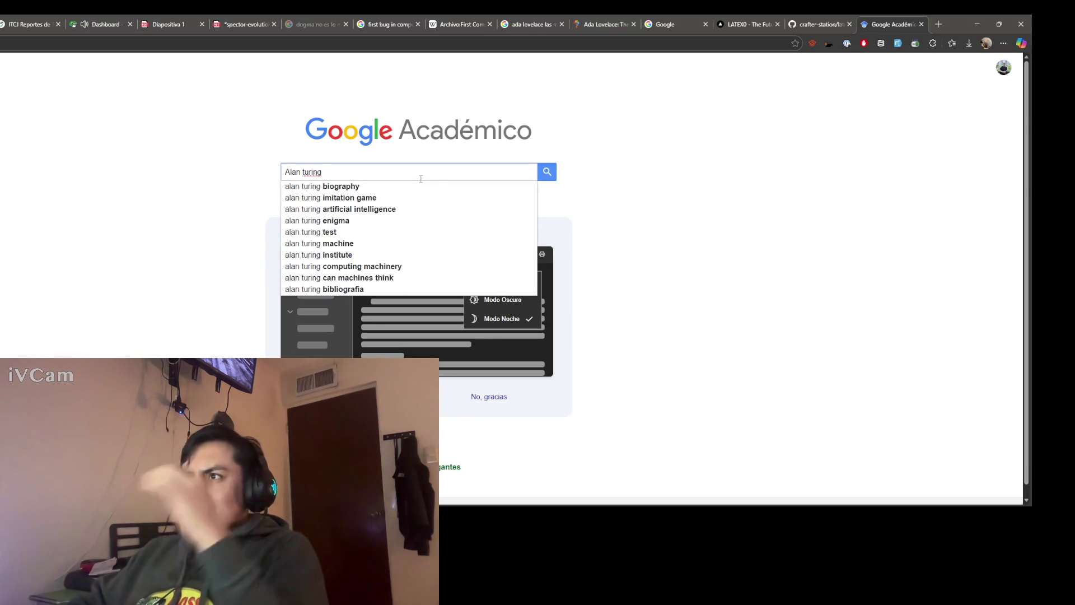
key("Down")
key("Down")
key("Down")
key("Return")
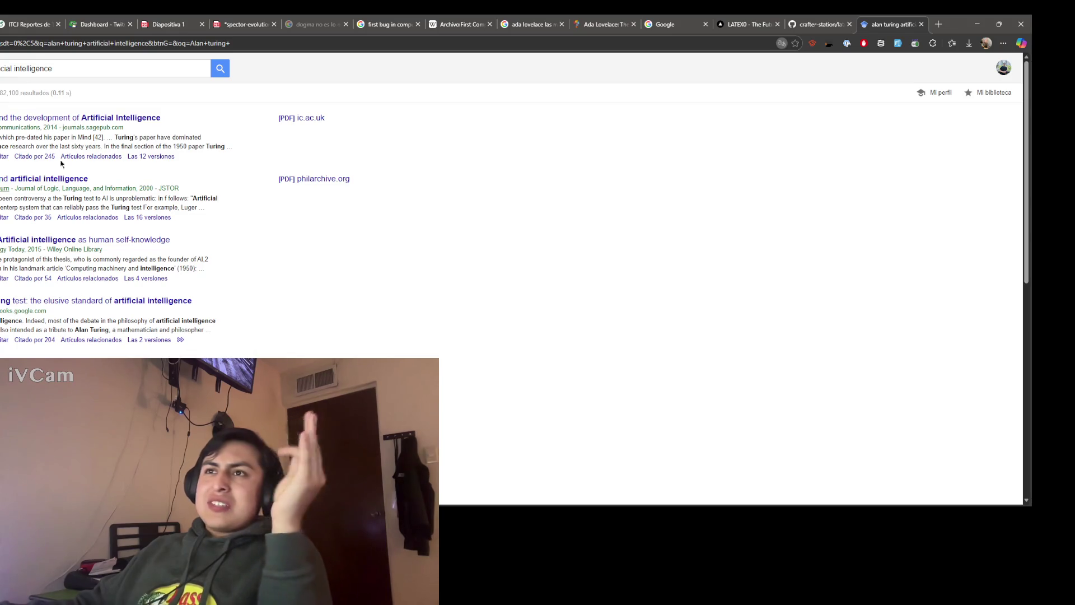
Step: Open the Sage article 'Alan Turing and the development of Artificial Intelligence', check access, then start a new tab
left_click(66, 119)
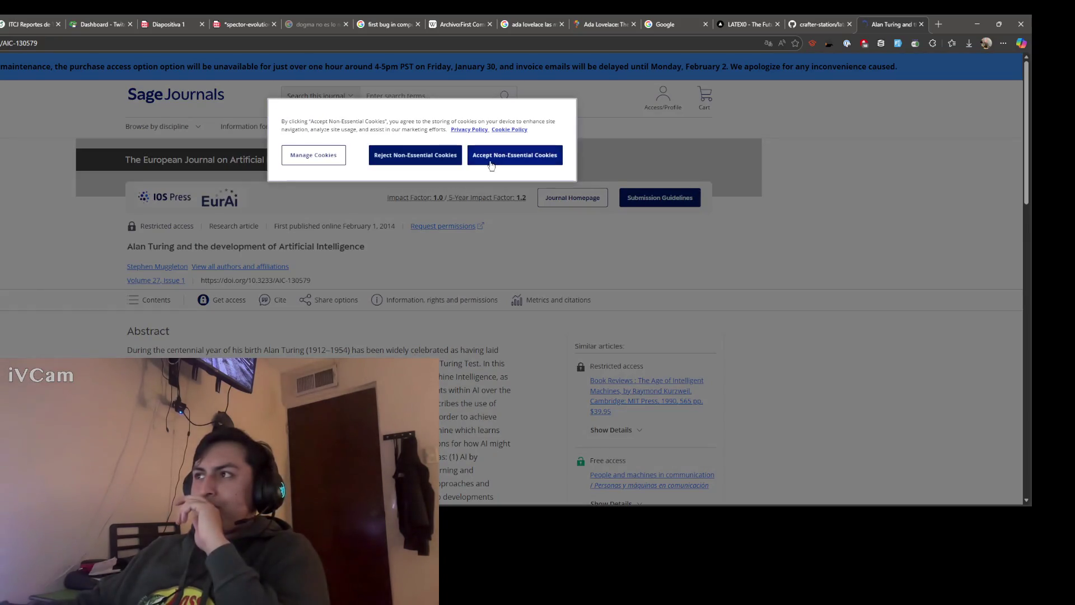
left_click(459, 160)
scroll(88, 281, "down", 2)
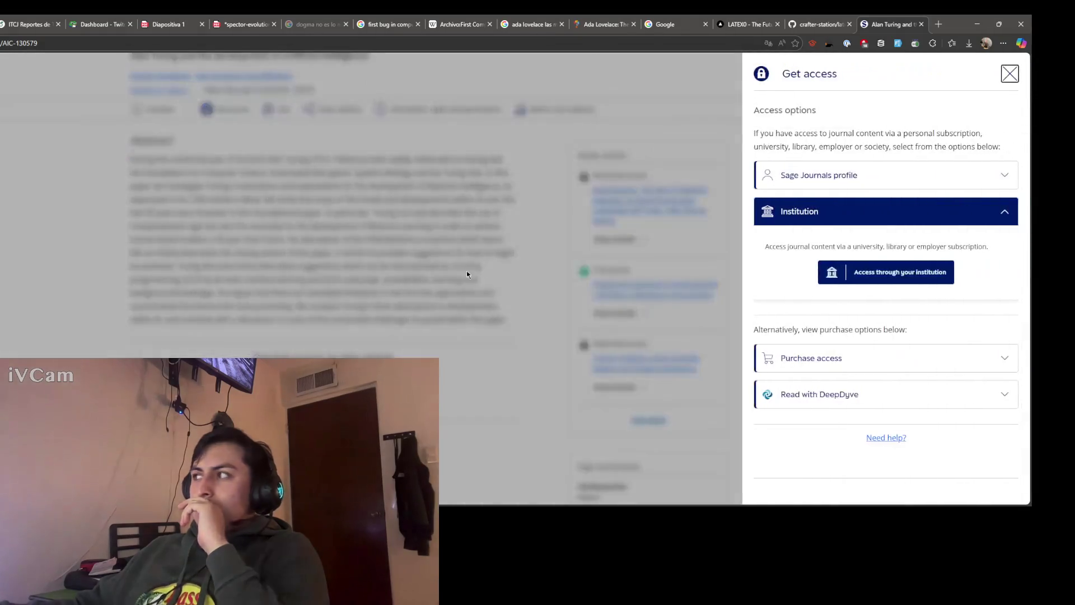
left_click(466, 271)
scroll(467, 271, "up", 2)
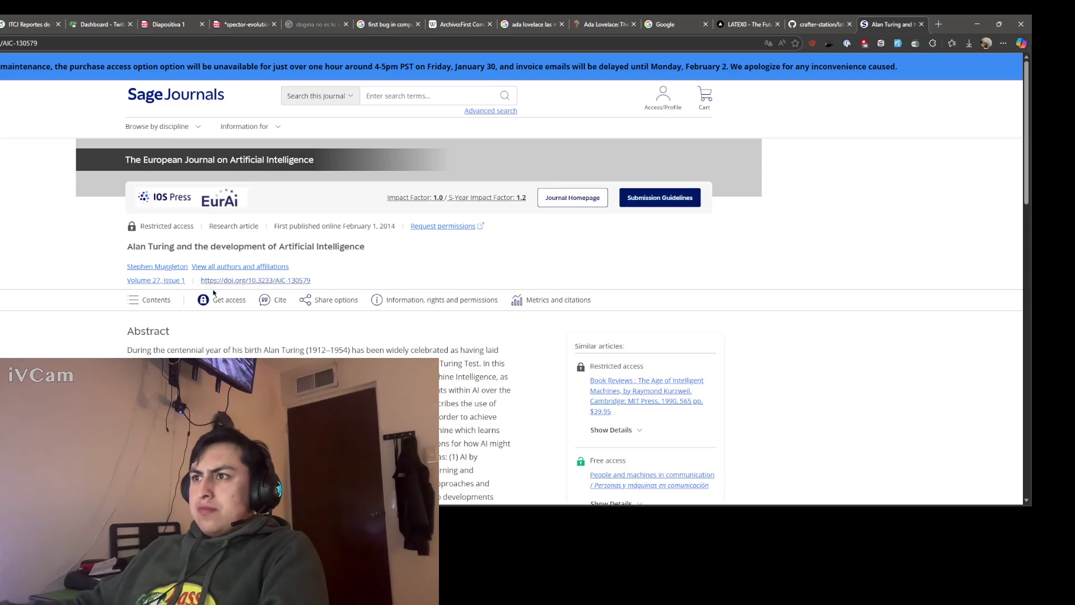
key("ctrl+t")
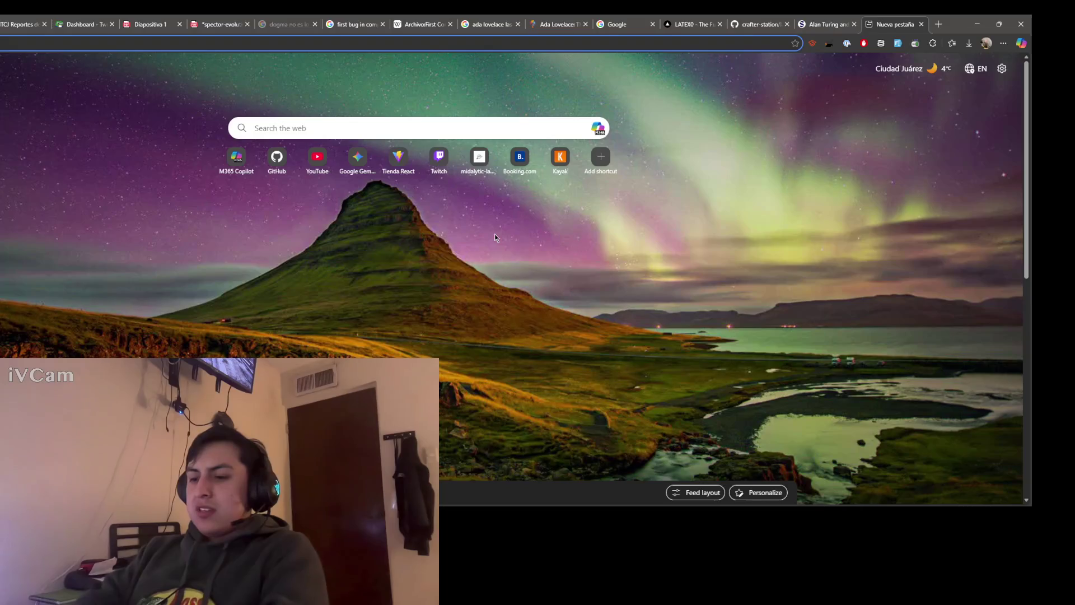